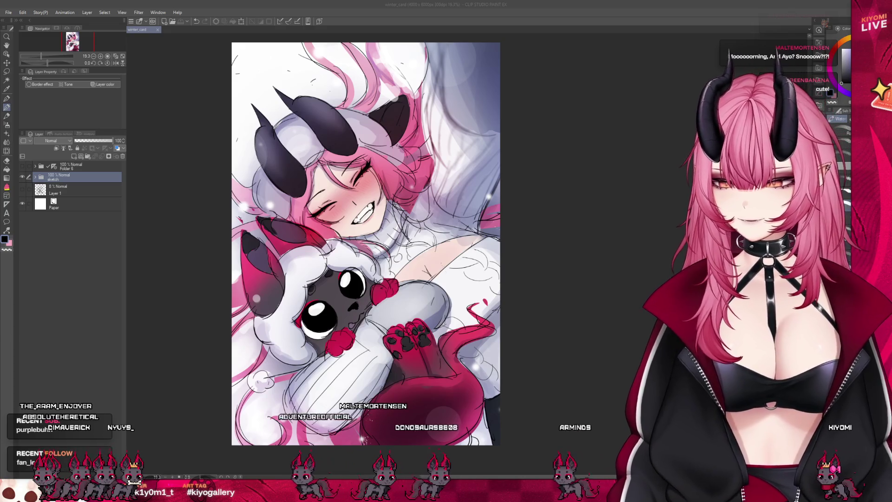
{"action": "scroll", "coordinate": [265, 222], "scroll_direction": "down", "scroll_amount": 1}
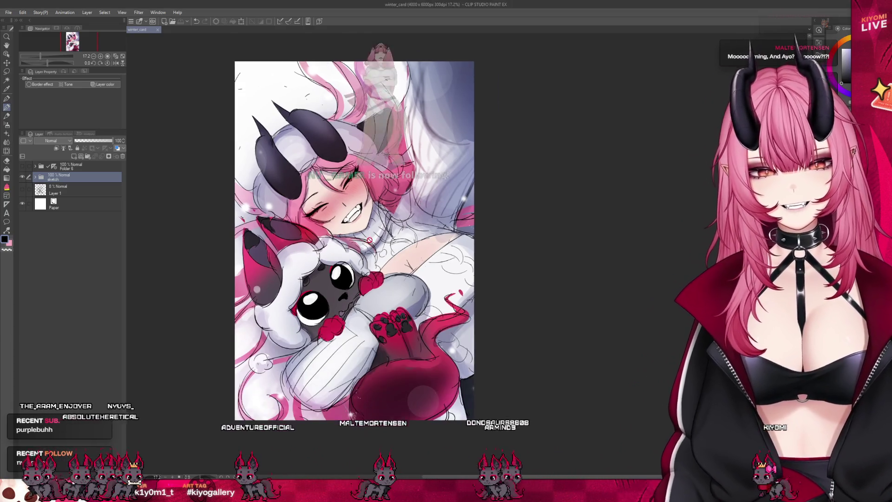
{"action": "scroll", "coordinate": [368, 235], "scroll_direction": "up", "scroll_amount": 1}
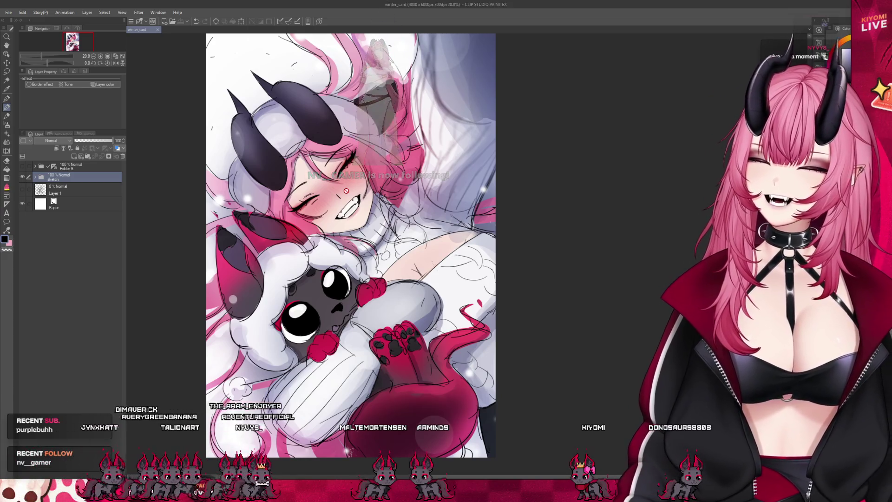
{"action": "scroll", "coordinate": [433, 297], "scroll_direction": "down", "scroll_amount": 1}
{"action": "scroll", "coordinate": [432, 296], "scroll_direction": "up", "scroll_amount": 1}
{"action": "scroll", "coordinate": [423, 279], "scroll_direction": "up", "scroll_amount": 1}
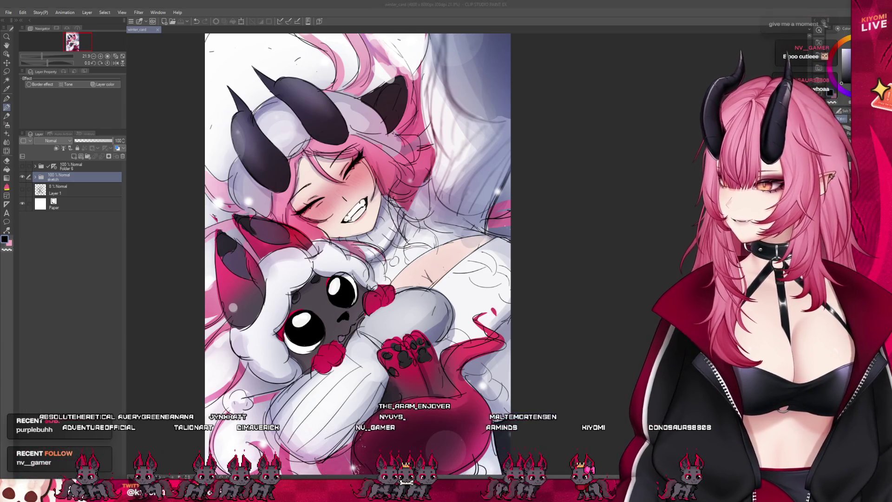
{"action": "scroll", "coordinate": [392, 248], "scroll_direction": "down", "scroll_amount": 1}
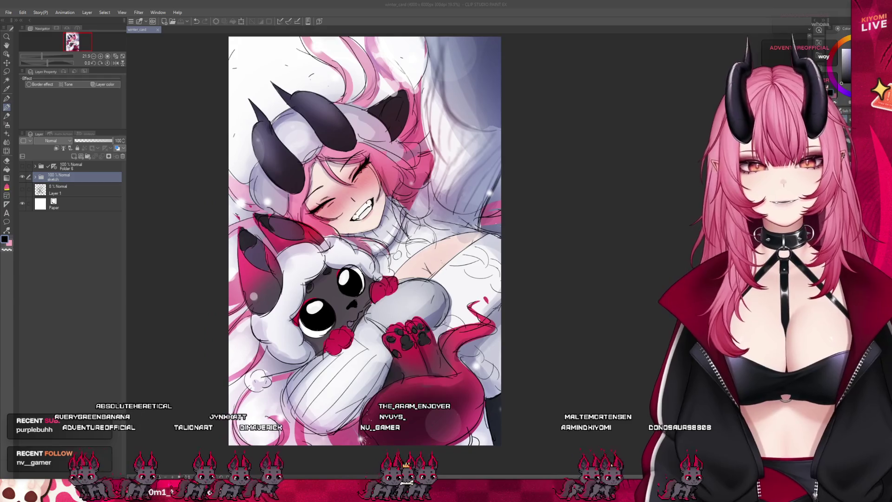
{"action": "scroll", "coordinate": [393, 247], "scroll_direction": "down", "scroll_amount": 1}
{"action": "scroll", "coordinate": [335, 301], "scroll_direction": "up", "scroll_amount": 1}
{"action": "scroll", "coordinate": [336, 300], "scroll_direction": "up", "scroll_amount": 1}
{"action": "scroll", "coordinate": [335, 299], "scroll_direction": "up", "scroll_amount": 1}
{"action": "scroll", "coordinate": [334, 300], "scroll_direction": "up", "scroll_amount": 1}
{"action": "scroll", "coordinate": [327, 297], "scroll_direction": "up", "scroll_amount": 1}
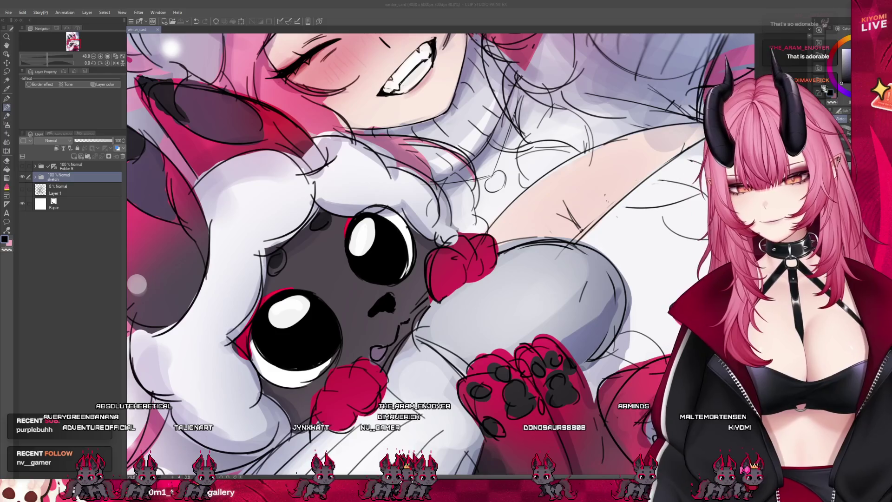
{"action": "scroll", "coordinate": [430, 369], "scroll_direction": "down", "scroll_amount": 1}
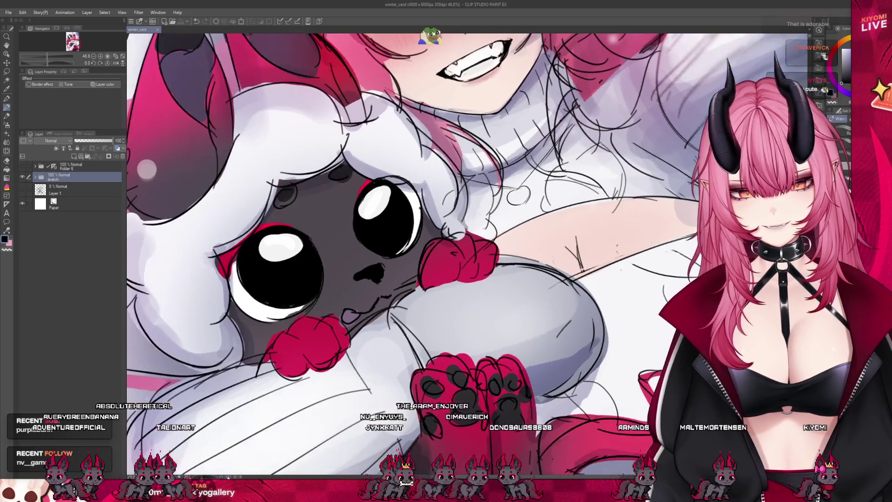
{"action": "scroll", "coordinate": [430, 370], "scroll_direction": "down", "scroll_amount": 1}
{"action": "scroll", "coordinate": [430, 370], "scroll_direction": "down", "scroll_amount": 1}
{"action": "scroll", "coordinate": [429, 370], "scroll_direction": "down", "scroll_amount": 2}
{"action": "scroll", "coordinate": [367, 292], "scroll_direction": "up", "scroll_amount": 2}
{"action": "scroll", "coordinate": [368, 291], "scroll_direction": "up", "scroll_amount": 1}
{"action": "scroll", "coordinate": [304, 288], "scroll_direction": "down", "scroll_amount": 4}
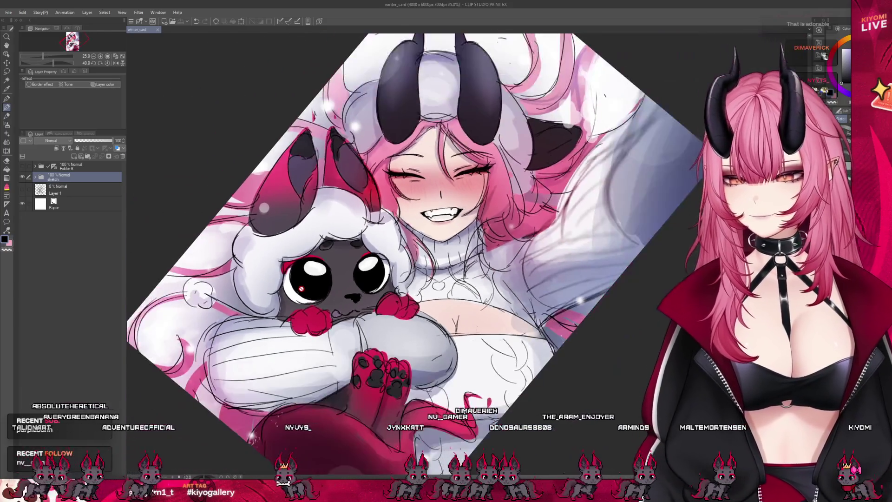
{"action": "scroll", "coordinate": [397, 217], "scroll_direction": "up", "scroll_amount": 1}
{"action": "scroll", "coordinate": [396, 216], "scroll_direction": "up", "scroll_amount": 1}
{"action": "scroll", "coordinate": [396, 217], "scroll_direction": "up", "scroll_amount": 1}
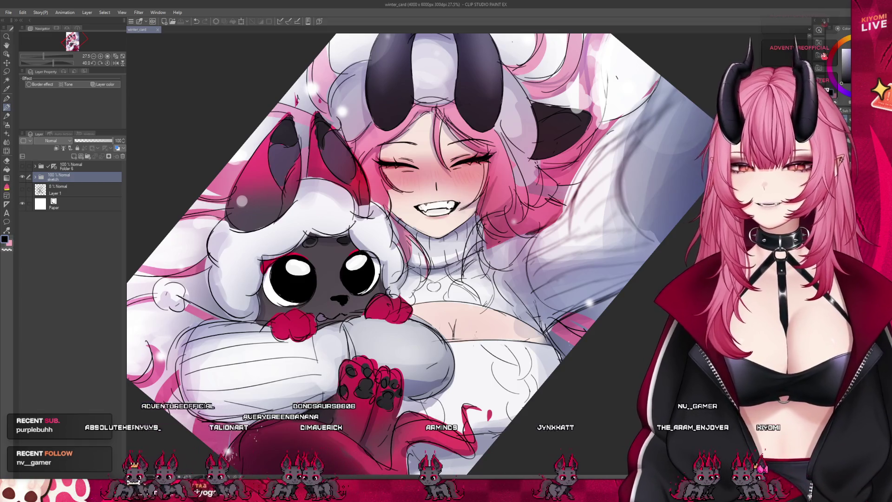
{"action": "scroll", "coordinate": [411, 251], "scroll_direction": "up", "scroll_amount": 3}
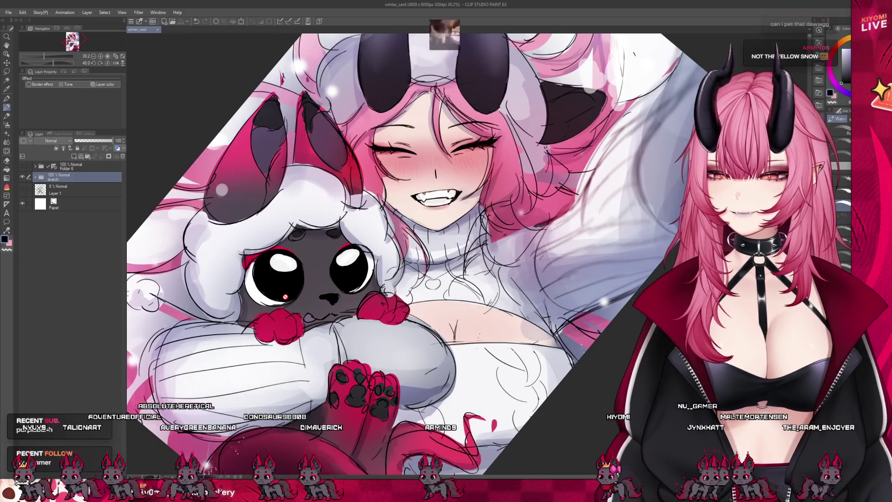
{"action": "scroll", "coordinate": [481, 70], "scroll_direction": "down", "scroll_amount": 1}
{"action": "scroll", "coordinate": [516, 105], "scroll_direction": "down", "scroll_amount": 1}
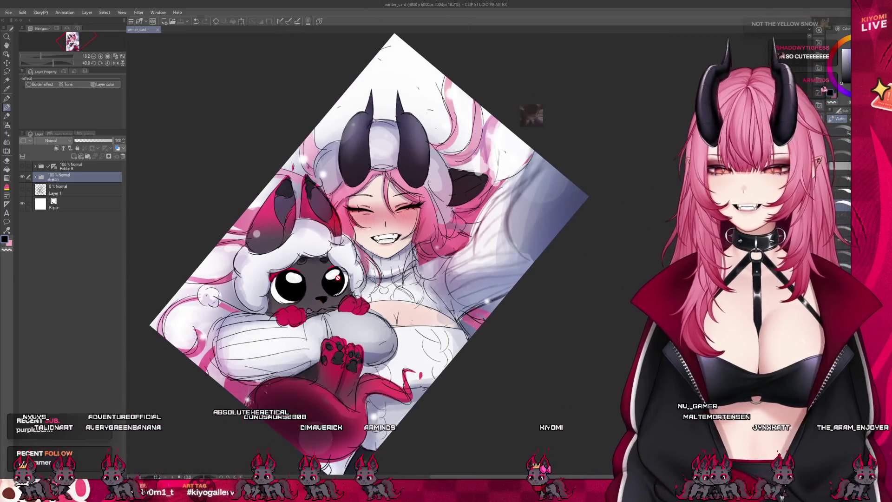
{"action": "scroll", "coordinate": [407, 123], "scroll_direction": "up", "scroll_amount": 1}
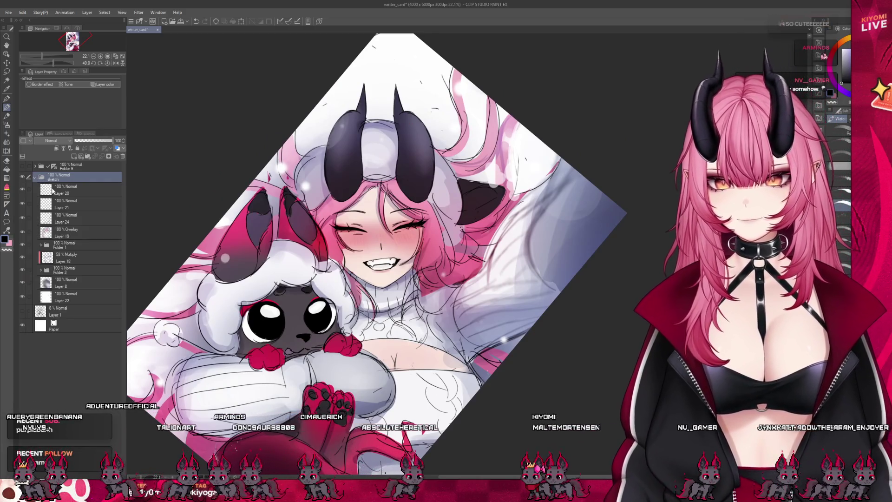
Airbrush a faint orange glow across the top on a new Multiply layer, then reset the canvas rotation.
{"action": "left_click", "coordinate": [35, 177]}
{"action": "left_click", "coordinate": [77, 188]}
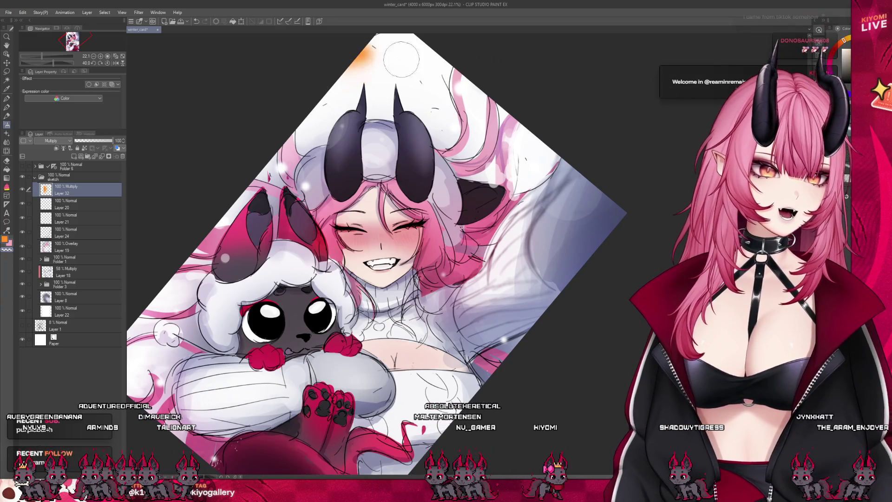
{"action": "left_click_drag", "start_coordinate": [328, 77], "coordinate": [419, 52]}
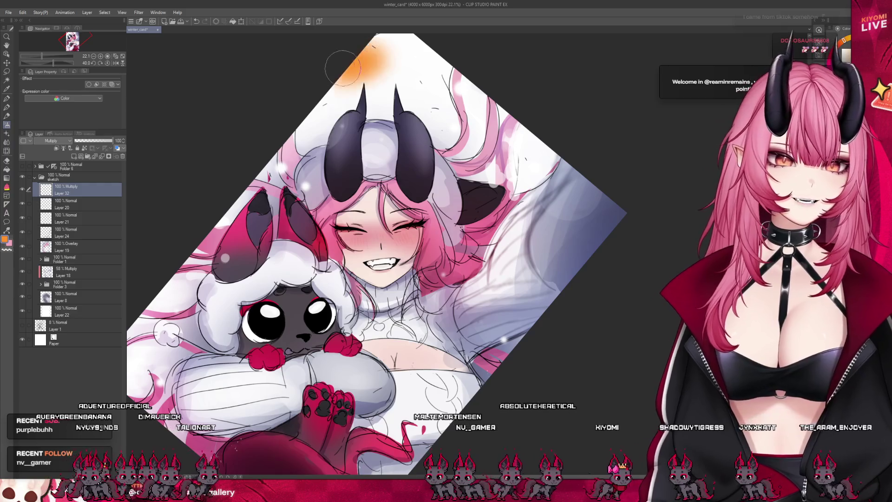
{"action": "key", "text": "ctrl+z"}
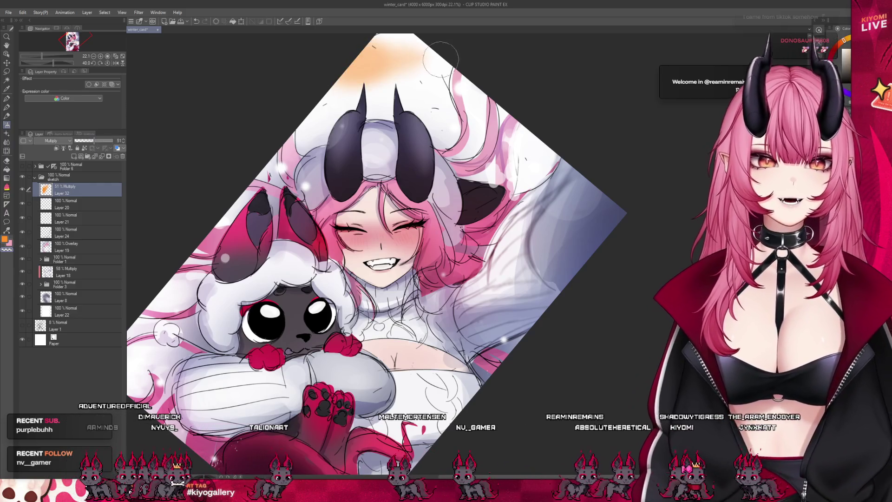
{"action": "scroll", "coordinate": [509, 112], "scroll_direction": "down", "scroll_amount": 1}
{"action": "scroll", "coordinate": [509, 111], "scroll_direction": "down", "scroll_amount": 1}
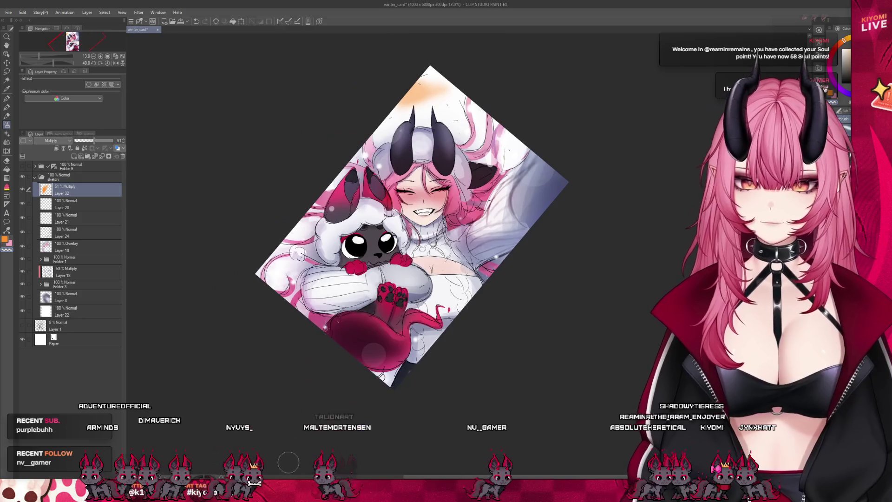
{"action": "key", "text": "ctrl+0"}
{"action": "scroll", "coordinate": [335, 73], "scroll_direction": "up", "scroll_amount": 1}
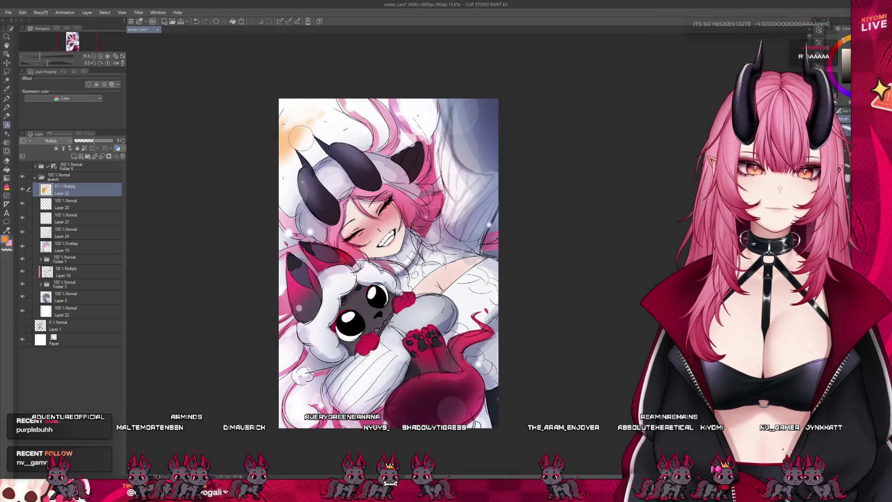
{"action": "scroll", "coordinate": [359, 249], "scroll_direction": "down", "scroll_amount": 1}
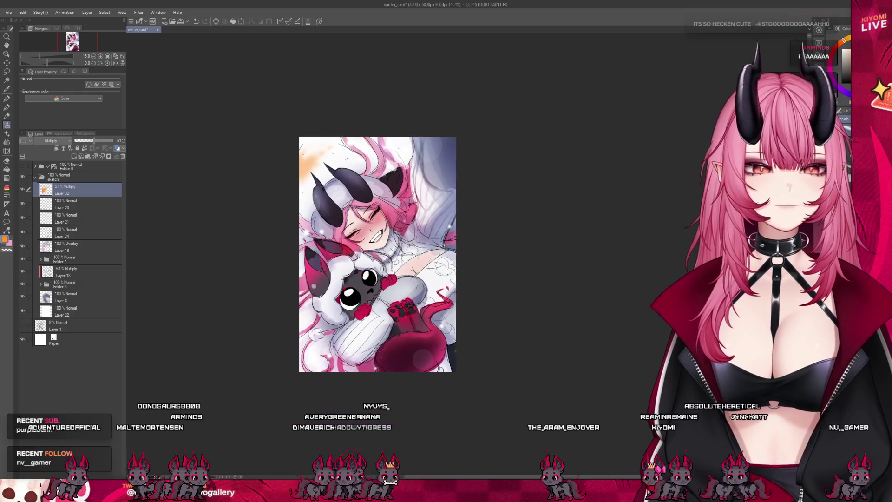
{"action": "scroll", "coordinate": [420, 259], "scroll_direction": "up", "scroll_amount": 2}
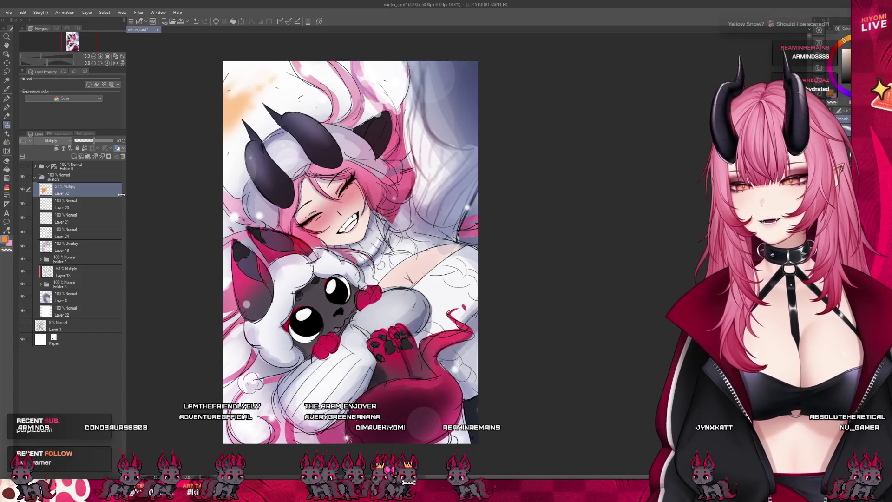
Delete the orange glow layer, fade the sketch folder to about 43% opacity, and check the line art beneath.
{"action": "left_click", "coordinate": [121, 157]}
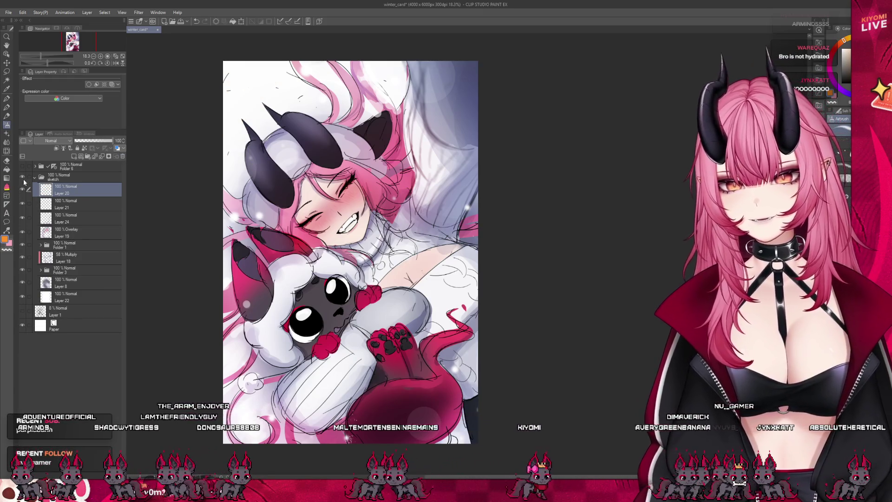
{"action": "left_click", "coordinate": [41, 176]}
{"action": "left_click_drag", "start_coordinate": [112, 140], "coordinate": [91, 143]}
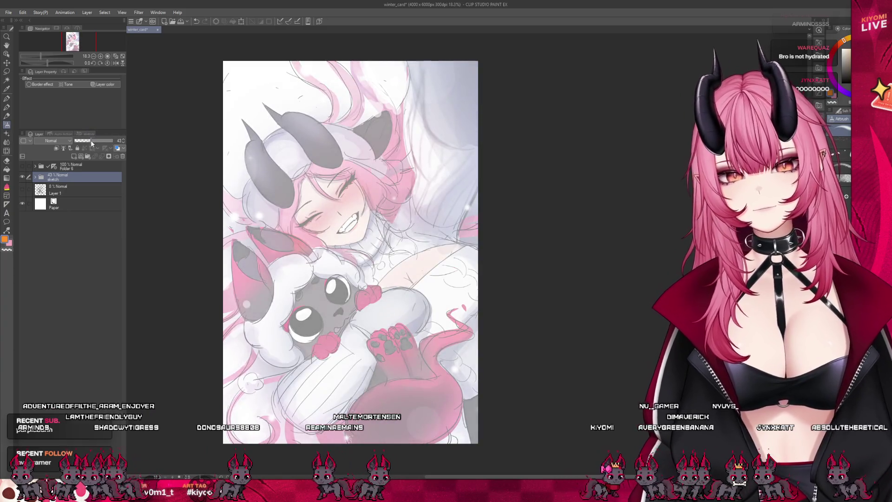
{"action": "key", "text": "ctrl+plus"}
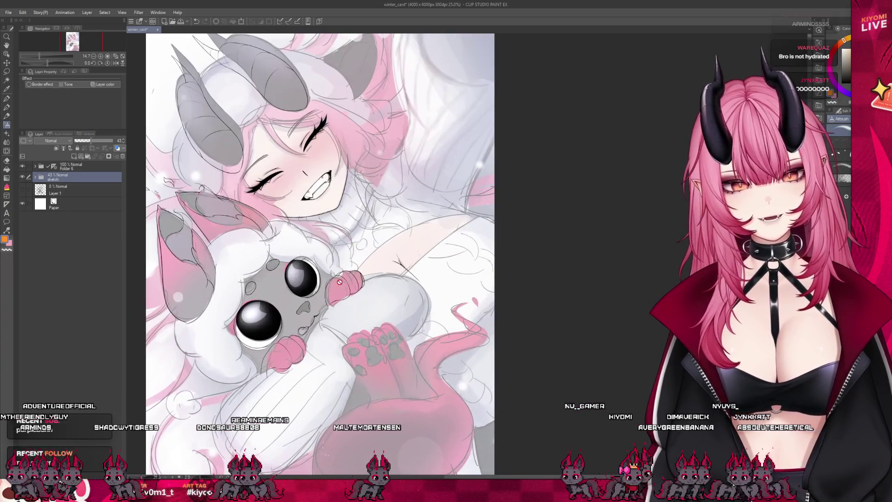
{"action": "left_click", "coordinate": [22, 177]}
{"action": "scroll", "coordinate": [373, 309], "scroll_direction": "down", "scroll_amount": 1}
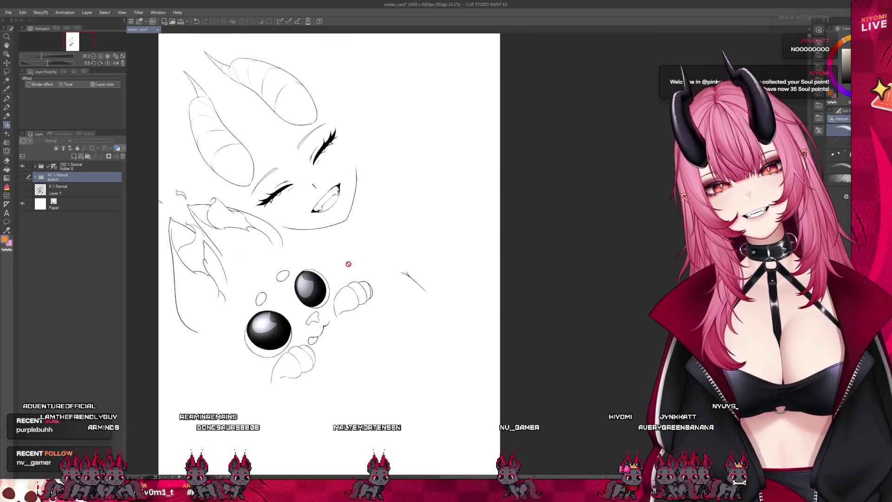
{"action": "left_click", "coordinate": [26, 177]}
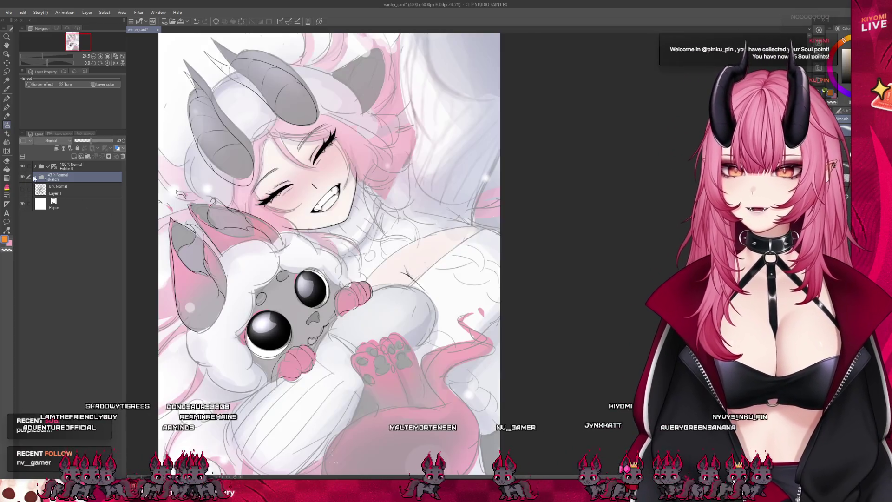
{"action": "scroll", "coordinate": [363, 227], "scroll_direction": "down", "scroll_amount": 2}
{"action": "scroll", "coordinate": [363, 227], "scroll_direction": "up", "scroll_amount": 1}
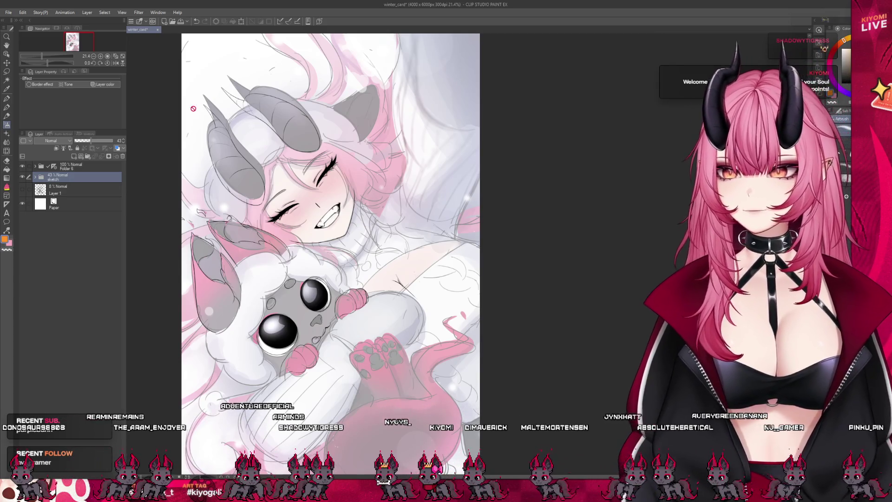
Expand the pupper folder and select a layer inside it.
{"action": "left_click", "coordinate": [36, 168]}
{"action": "left_click", "coordinate": [90, 194]}
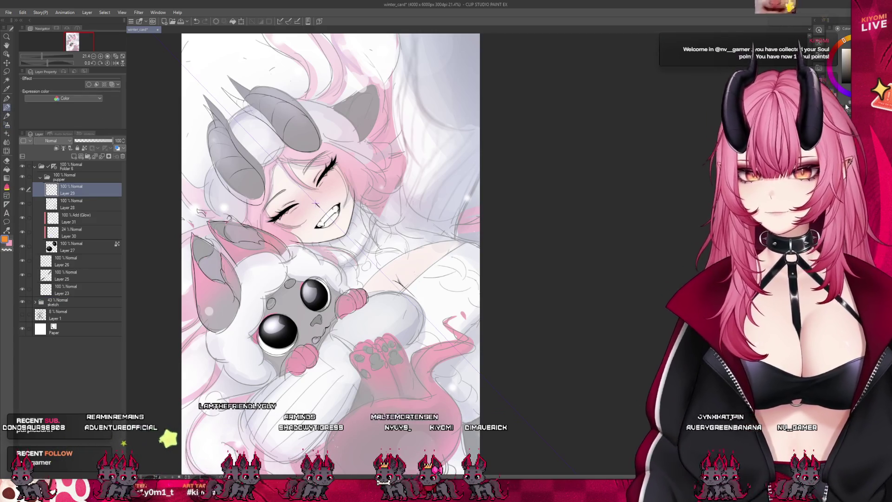
{"action": "scroll", "coordinate": [316, 199], "scroll_direction": "down", "scroll_amount": 2}
{"action": "scroll", "coordinate": [309, 229], "scroll_direction": "up", "scroll_amount": 1}
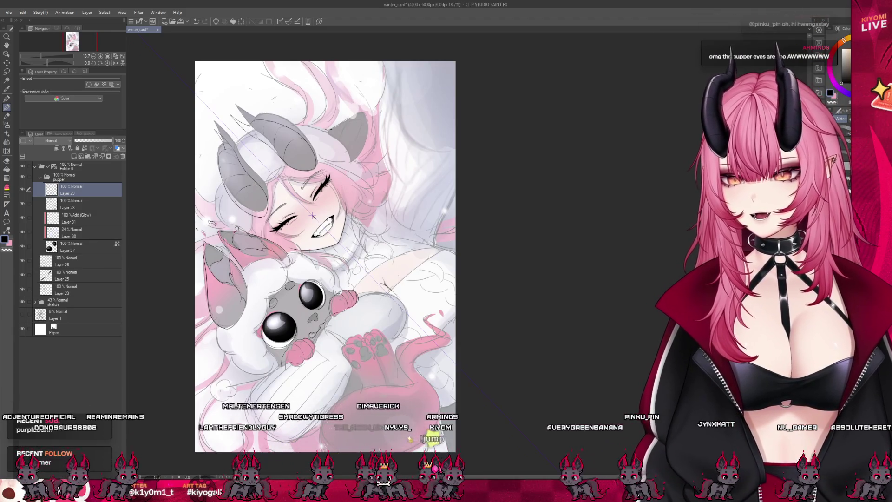
{"action": "scroll", "coordinate": [313, 217], "scroll_direction": "up", "scroll_amount": 1}
{"action": "scroll", "coordinate": [312, 216], "scroll_direction": "up", "scroll_amount": 1}
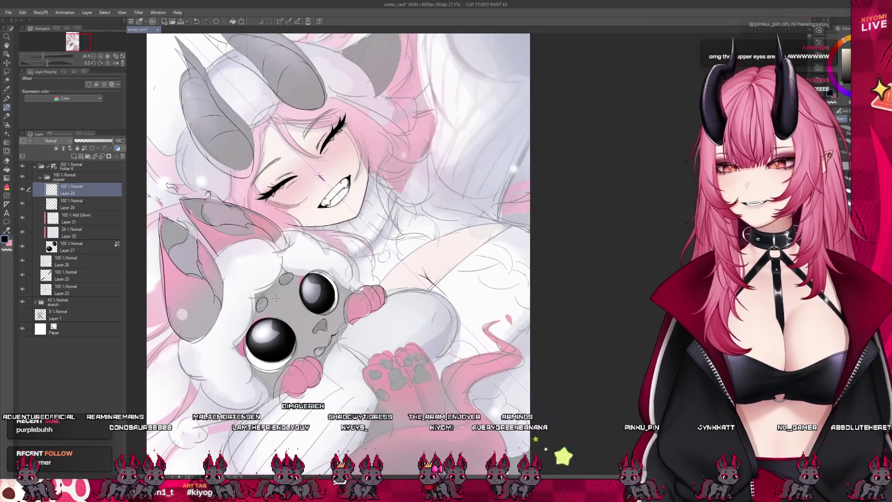
{"action": "scroll", "coordinate": [313, 216], "scroll_direction": "up", "scroll_amount": 1}
{"action": "left_click", "coordinate": [71, 218]}
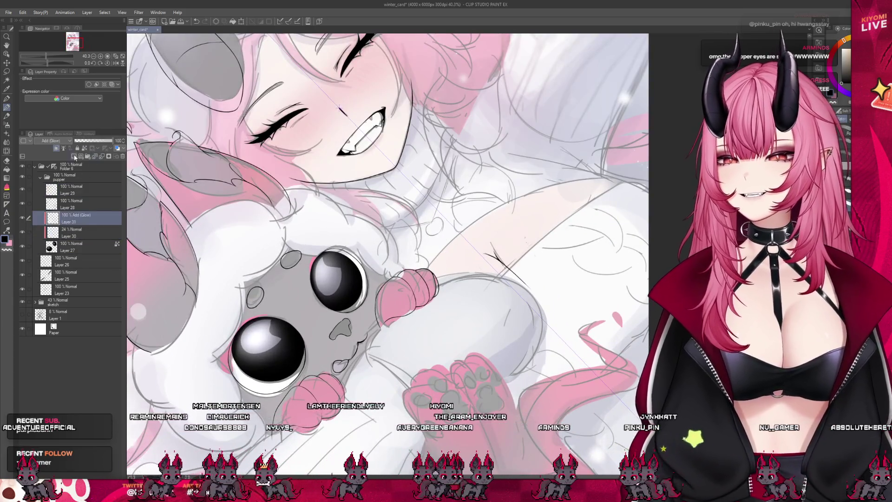
{"action": "left_click", "coordinate": [56, 149]}
{"action": "scroll", "coordinate": [466, 253], "scroll_direction": "up", "scroll_amount": 1}
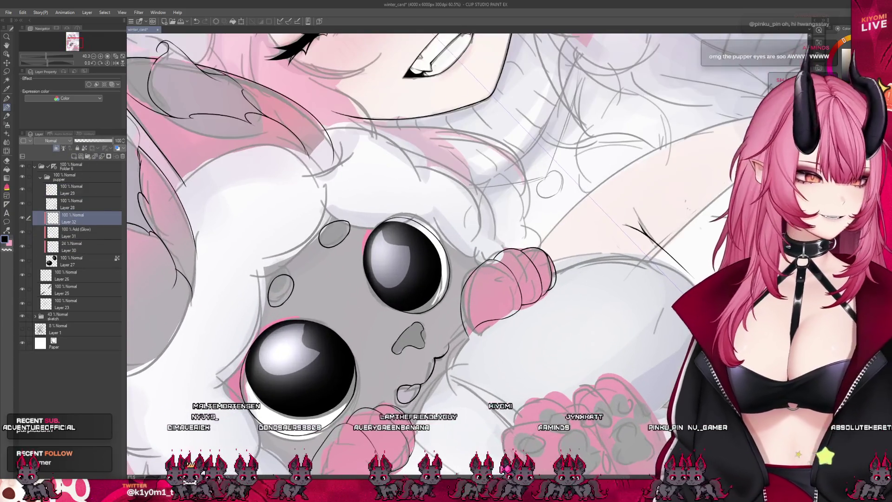
{"action": "scroll", "coordinate": [465, 253], "scroll_direction": "up", "scroll_amount": 1}
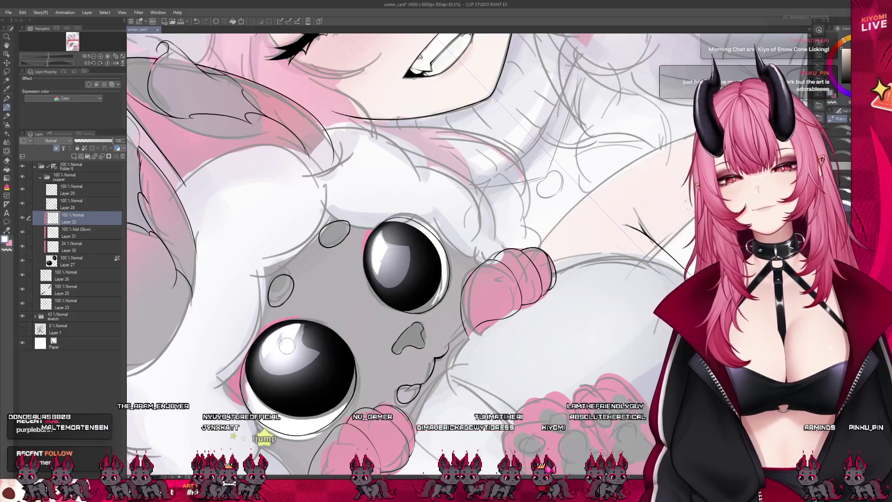
{"action": "scroll", "coordinate": [460, 313], "scroll_direction": "down", "scroll_amount": 2}
{"action": "scroll", "coordinate": [460, 313], "scroll_direction": "down", "scroll_amount": 2}
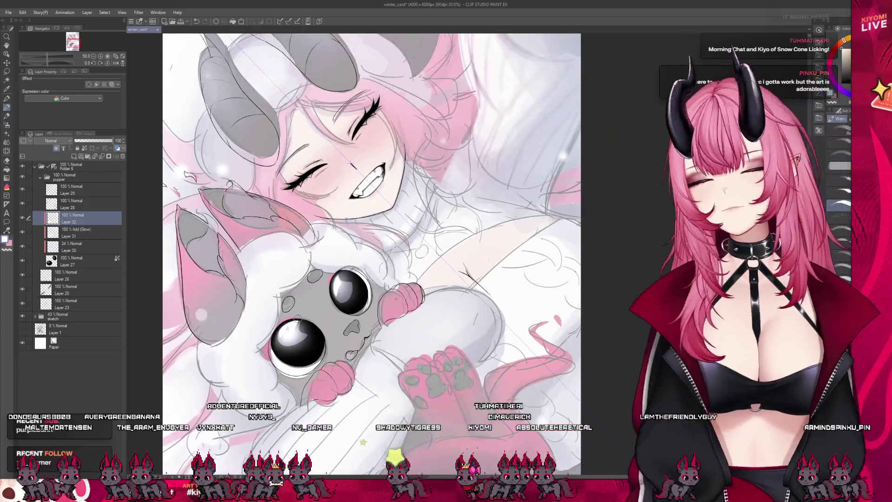
{"action": "scroll", "coordinate": [306, 361], "scroll_direction": "up", "scroll_amount": 2}
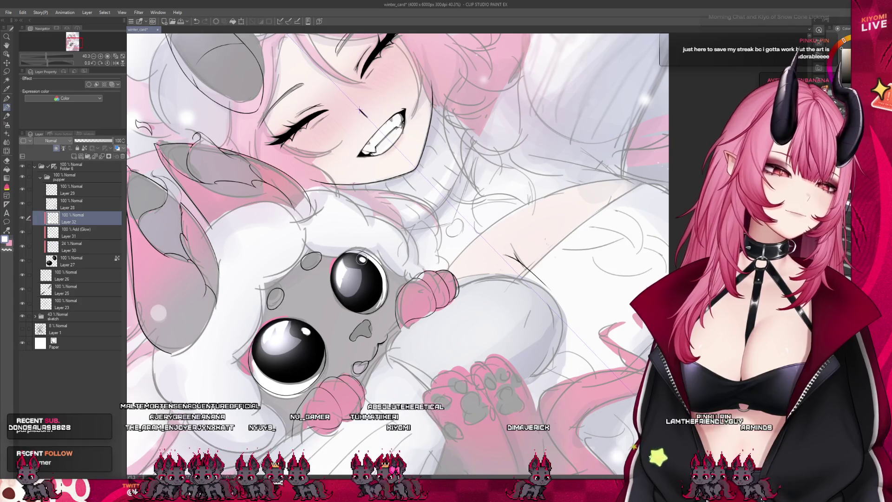
{"action": "scroll", "coordinate": [254, 377], "scroll_direction": "down", "scroll_amount": 2}
{"action": "scroll", "coordinate": [254, 377], "scroll_direction": "down", "scroll_amount": 2}
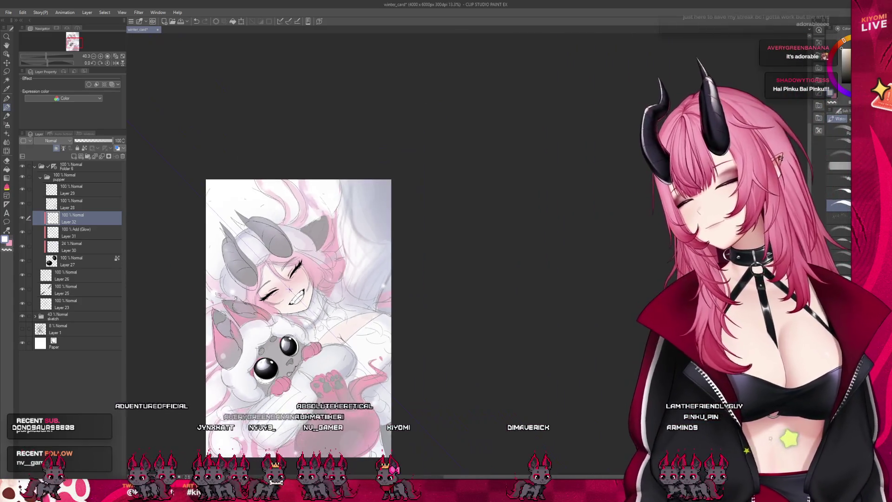
{"action": "scroll", "coordinate": [278, 364], "scroll_direction": "up", "scroll_amount": 1}
{"action": "scroll", "coordinate": [279, 364], "scroll_direction": "up", "scroll_amount": 1}
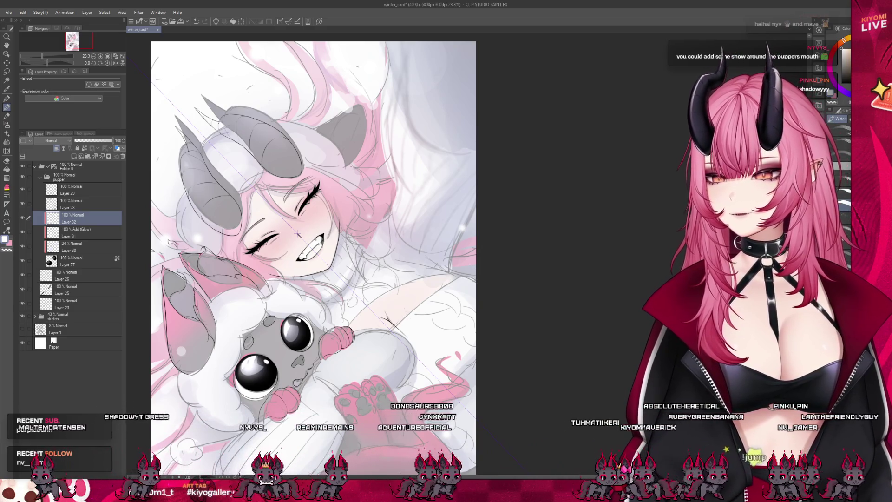
{"action": "scroll", "coordinate": [299, 232], "scroll_direction": "down", "scroll_amount": 2}
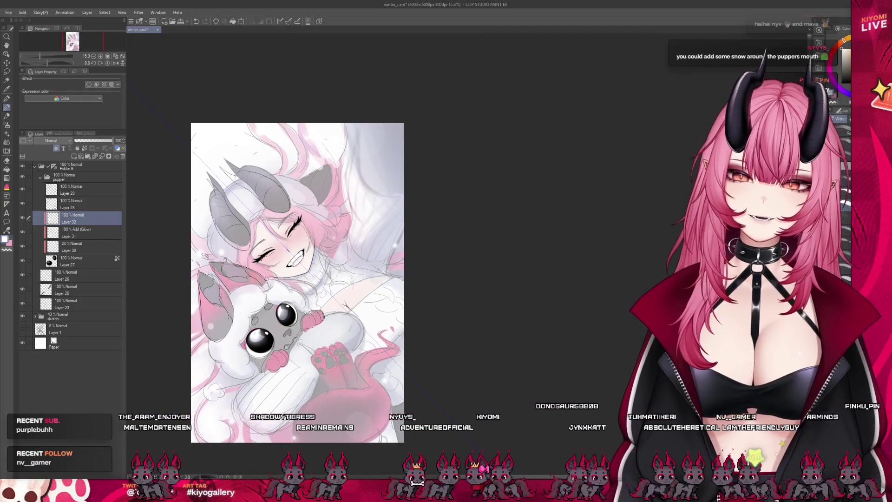
{"action": "scroll", "coordinate": [288, 249], "scroll_direction": "up", "scroll_amount": 2}
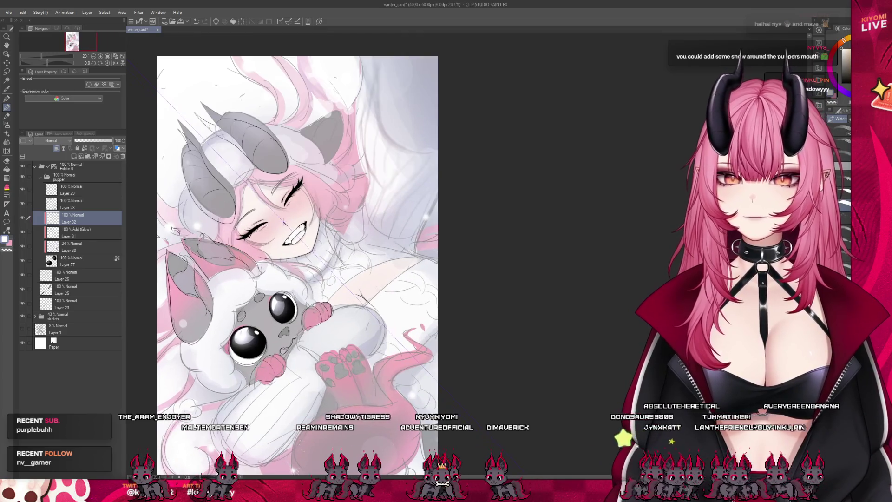
Collapse the lineart folder and hide it so only the faded painting shows.
{"action": "left_click", "coordinate": [36, 165]}
{"action": "left_click", "coordinate": [23, 166]}
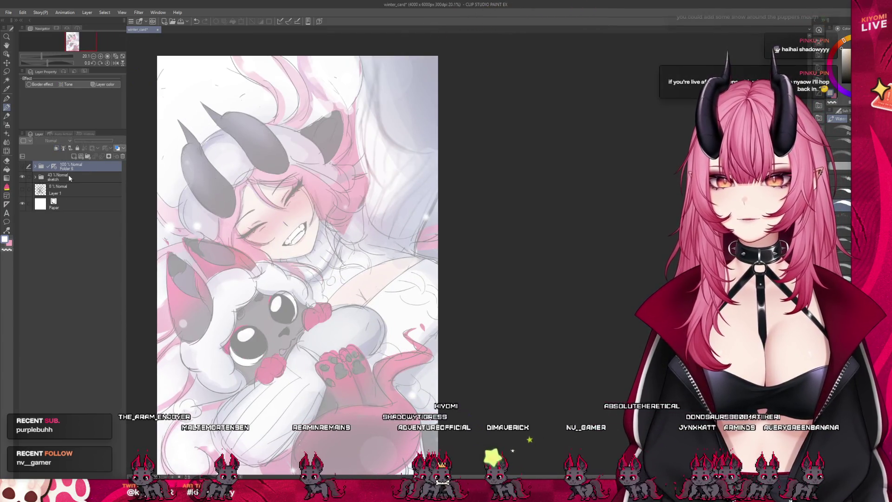
Raise the sketch folder to 100% opacity, expand it, and add a new raster layer at its top.
{"action": "left_click_drag", "start_coordinate": [96, 142], "coordinate": [115, 141]}
{"action": "scroll", "coordinate": [275, 335], "scroll_direction": "down", "scroll_amount": 1}
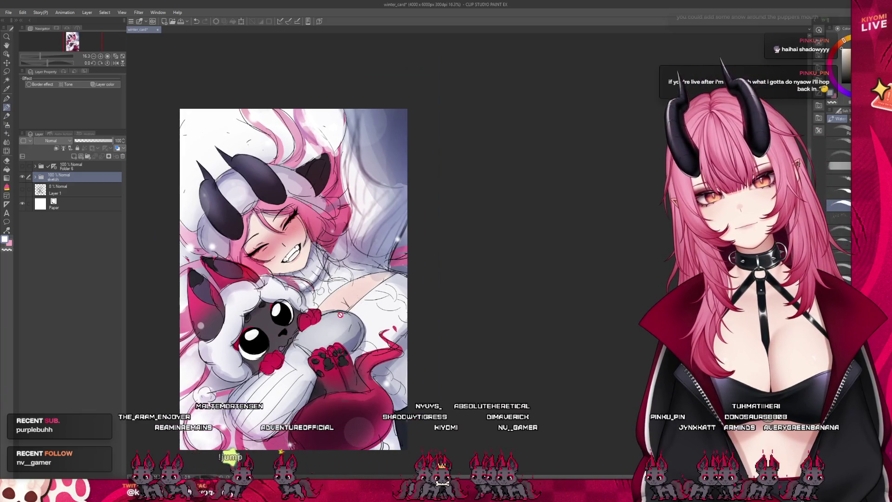
{"action": "scroll", "coordinate": [320, 209], "scroll_direction": "up", "scroll_amount": 2}
{"action": "scroll", "coordinate": [315, 154], "scroll_direction": "up", "scroll_amount": 1}
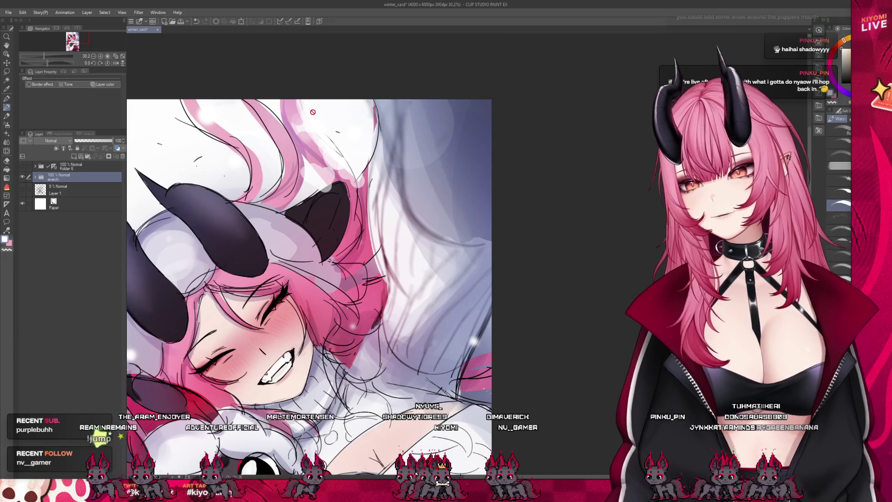
{"action": "scroll", "coordinate": [312, 112], "scroll_direction": "down", "scroll_amount": 1}
{"action": "scroll", "coordinate": [307, 154], "scroll_direction": "up", "scroll_amount": 1}
{"action": "scroll", "coordinate": [301, 187], "scroll_direction": "down", "scroll_amount": 1}
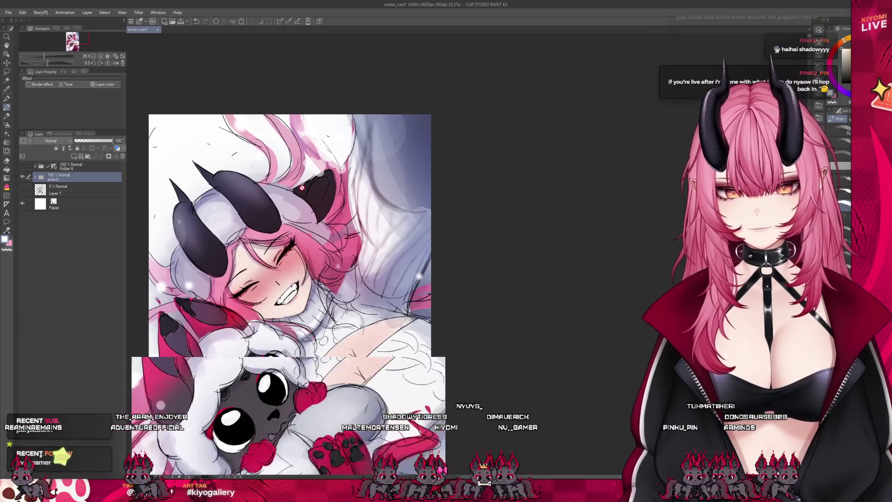
{"action": "scroll", "coordinate": [300, 187], "scroll_direction": "up", "scroll_amount": 1}
{"action": "left_click", "coordinate": [37, 178]}
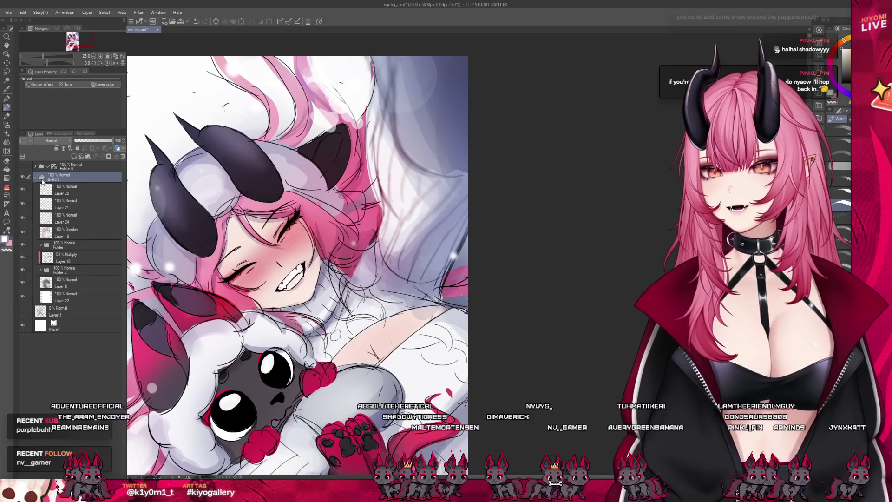
{"action": "key", "text": "ctrl+shift+n"}
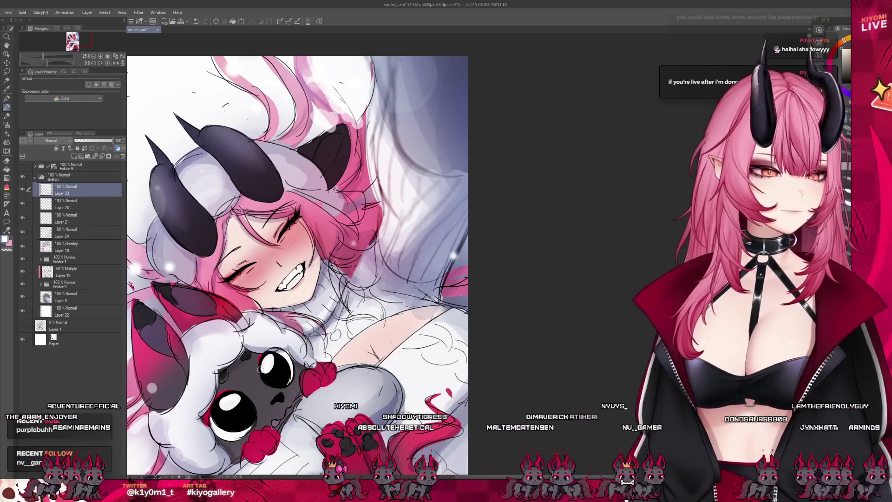
{"action": "scroll", "coordinate": [300, 187], "scroll_direction": "down", "scroll_amount": 1}
{"action": "scroll", "coordinate": [300, 186], "scroll_direction": "up", "scroll_amount": 1}
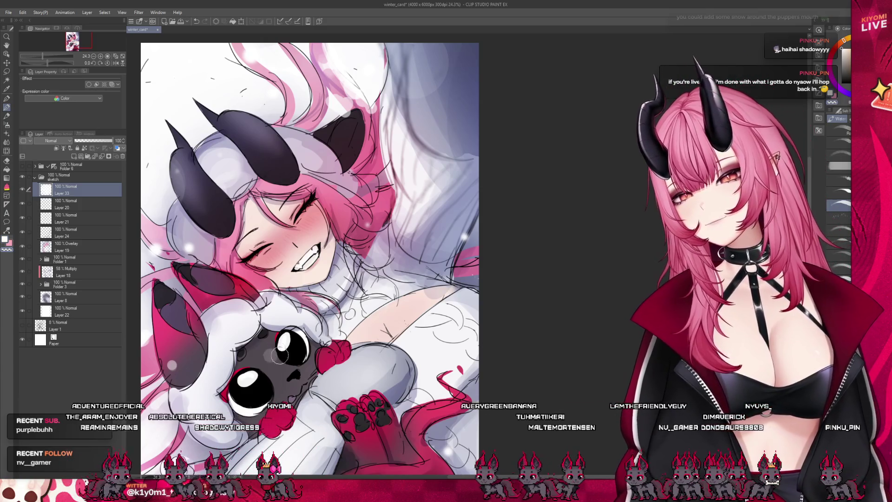
{"action": "scroll", "coordinate": [278, 351], "scroll_direction": "up", "scroll_amount": 1}
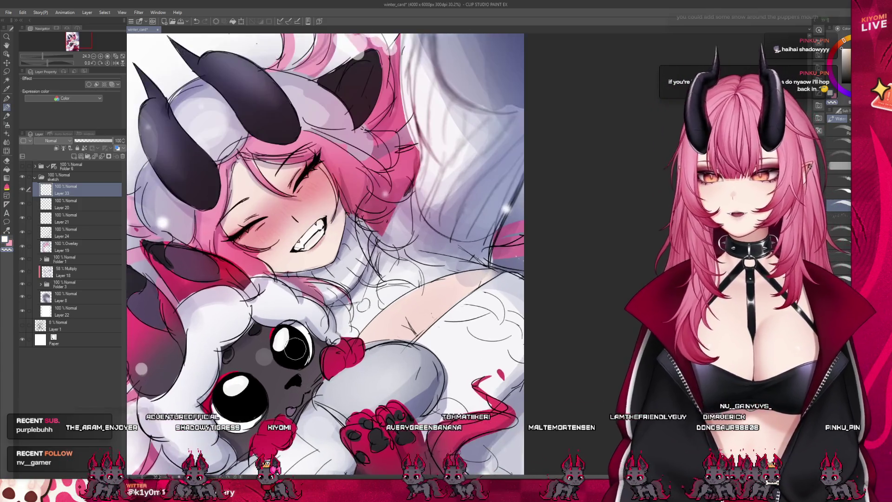
{"action": "scroll", "coordinate": [299, 372], "scroll_direction": "up", "scroll_amount": 1}
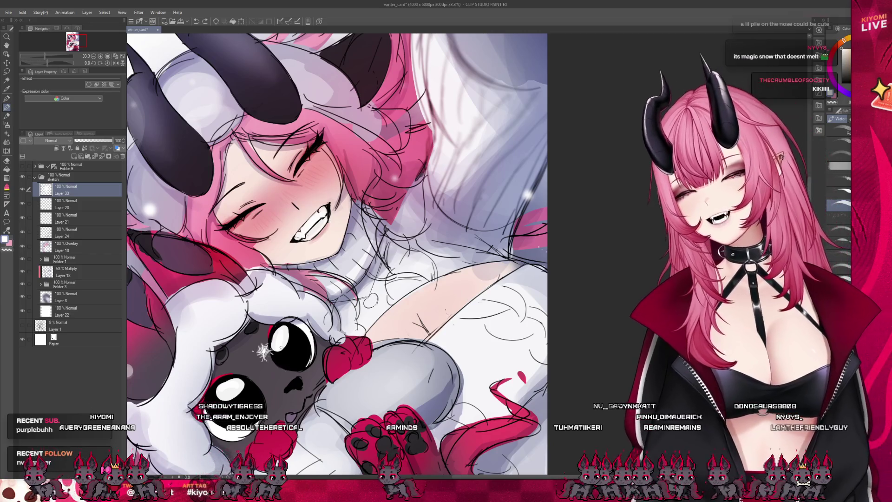
{"action": "scroll", "coordinate": [282, 351], "scroll_direction": "down", "scroll_amount": 2}
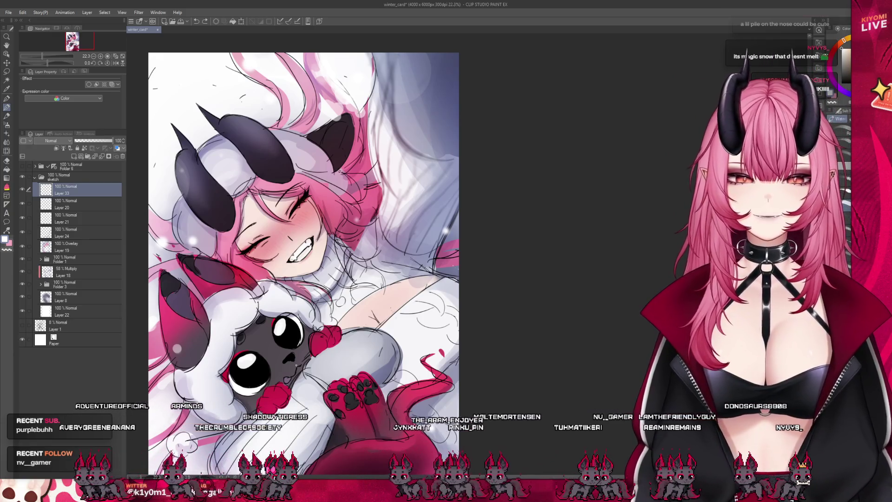
{"action": "scroll", "coordinate": [300, 370], "scroll_direction": "up", "scroll_amount": 2}
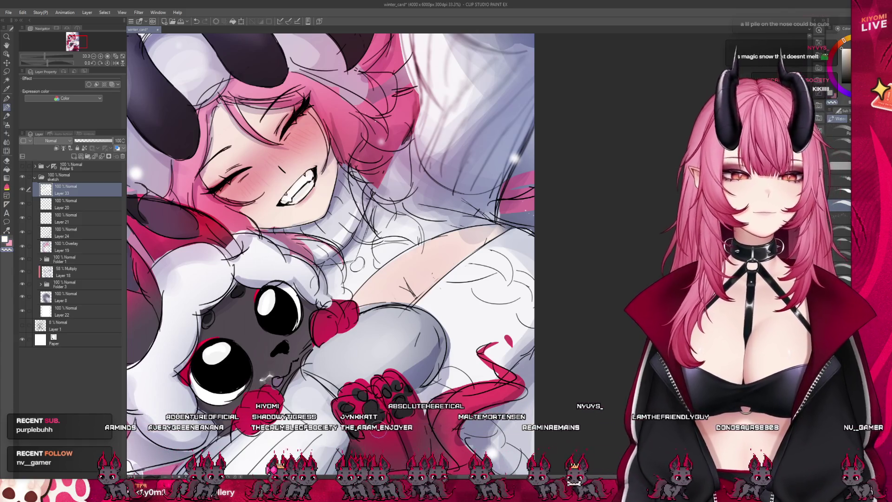
{"action": "scroll", "coordinate": [334, 272], "scroll_direction": "down", "scroll_amount": 2}
{"action": "scroll", "coordinate": [335, 273], "scroll_direction": "down", "scroll_amount": 2}
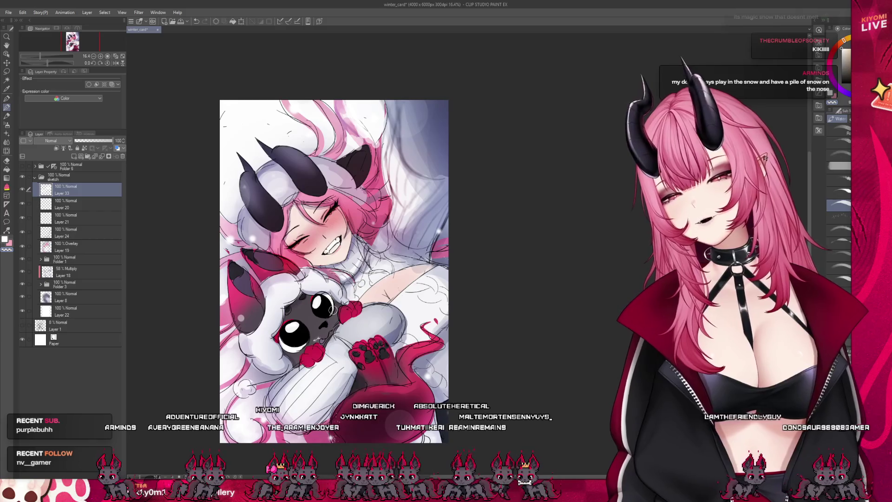
{"action": "scroll", "coordinate": [335, 309], "scroll_direction": "up", "scroll_amount": 2}
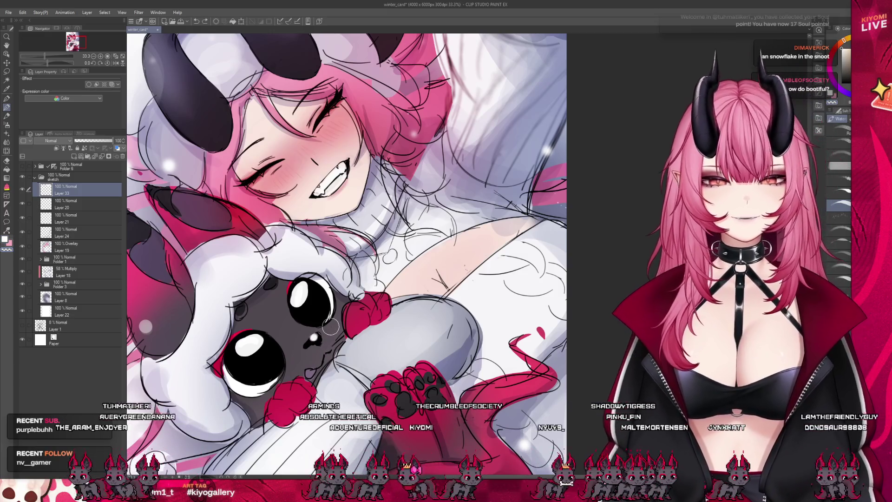
{"action": "scroll", "coordinate": [307, 339], "scroll_direction": "down", "scroll_amount": 2}
{"action": "scroll", "coordinate": [308, 338], "scroll_direction": "down", "scroll_amount": 3}
{"action": "scroll", "coordinate": [317, 272], "scroll_direction": "up", "scroll_amount": 2}
{"action": "scroll", "coordinate": [317, 272], "scroll_direction": "down", "scroll_amount": 2}
{"action": "scroll", "coordinate": [318, 272], "scroll_direction": "up", "scroll_amount": 1}
{"action": "scroll", "coordinate": [358, 284], "scroll_direction": "up", "scroll_amount": 1}
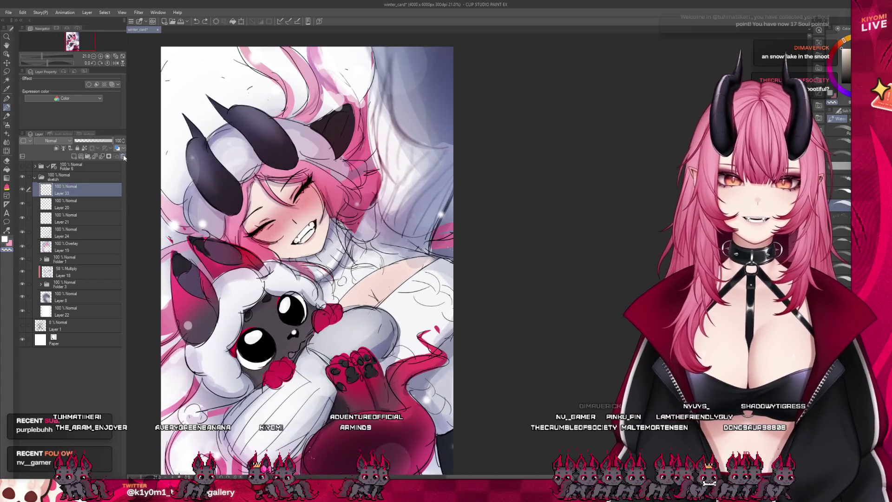
Delete the unneeded empty layer from the sketch folder.
{"action": "left_click", "coordinate": [123, 157]}
{"action": "scroll", "coordinate": [360, 328], "scroll_direction": "down", "scroll_amount": 2}
{"action": "scroll", "coordinate": [361, 328], "scroll_direction": "up", "scroll_amount": 1}
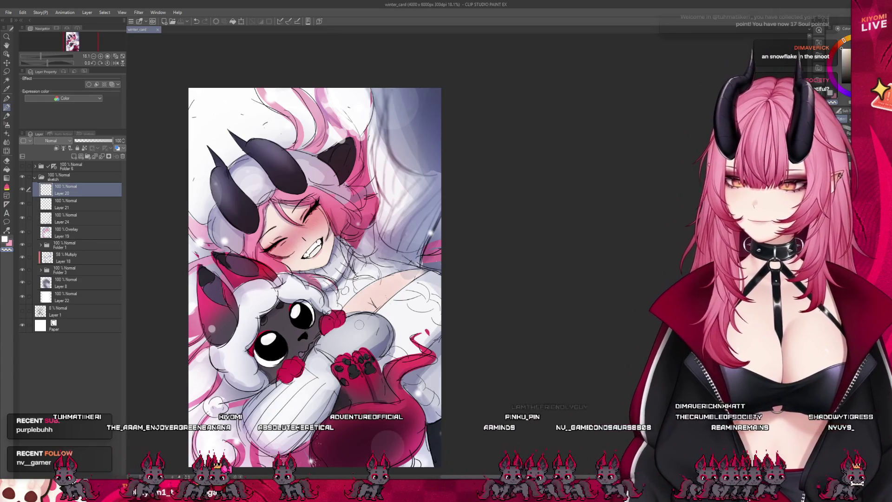
Fade the collapsed sketch folder, show the puppy lineart folder again, and select Layer 29 for drawing.
{"action": "left_click", "coordinate": [39, 176]}
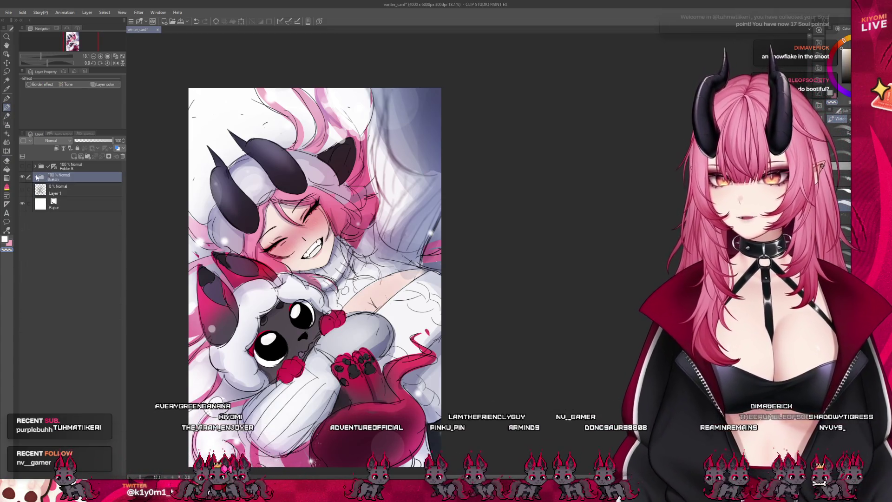
{"action": "left_click_drag", "start_coordinate": [112, 141], "coordinate": [90, 139]}
{"action": "left_click", "coordinate": [20, 167]}
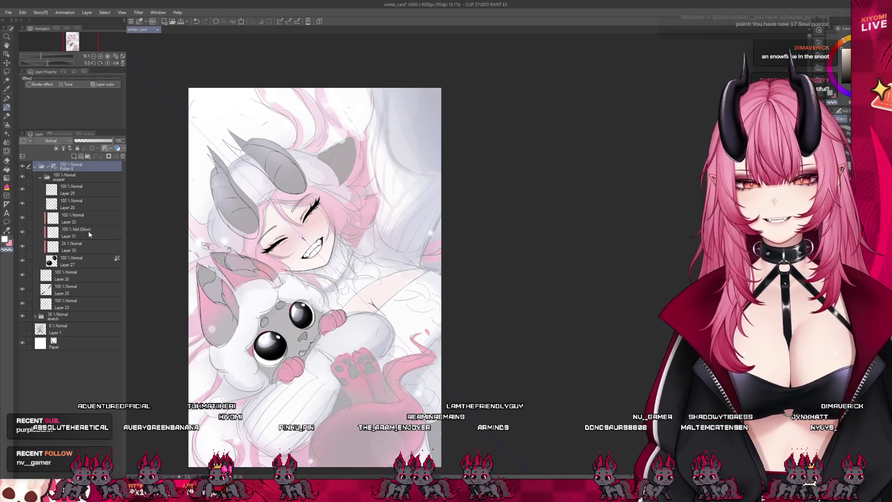
{"action": "left_click", "coordinate": [35, 221]}
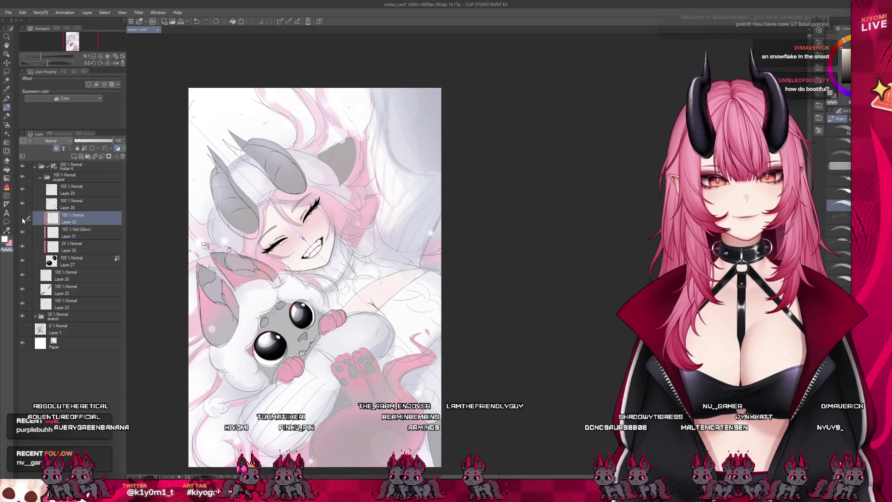
{"action": "scroll", "coordinate": [302, 239], "scroll_direction": "down", "scroll_amount": 2}
{"action": "scroll", "coordinate": [259, 237], "scroll_direction": "up", "scroll_amount": 2}
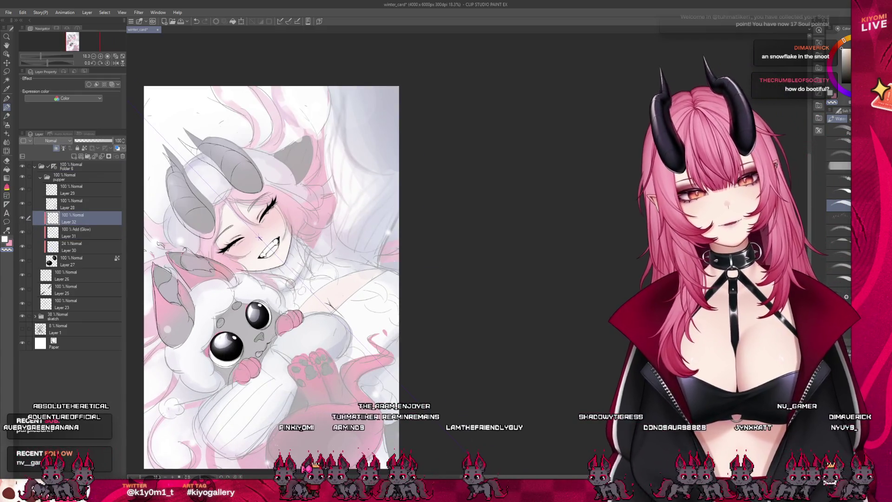
{"action": "left_click", "coordinate": [27, 192]}
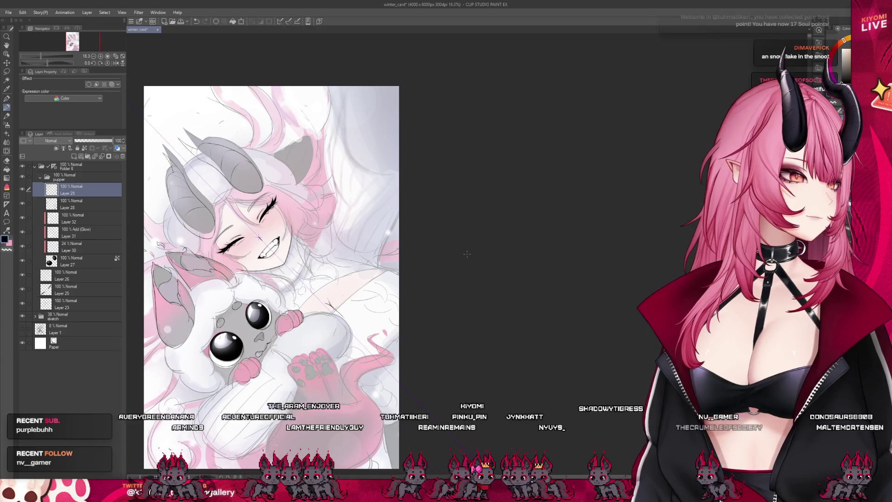
{"action": "scroll", "coordinate": [448, 299], "scroll_direction": "down", "scroll_amount": 1}
{"action": "scroll", "coordinate": [302, 348], "scroll_direction": "up", "scroll_amount": 3}
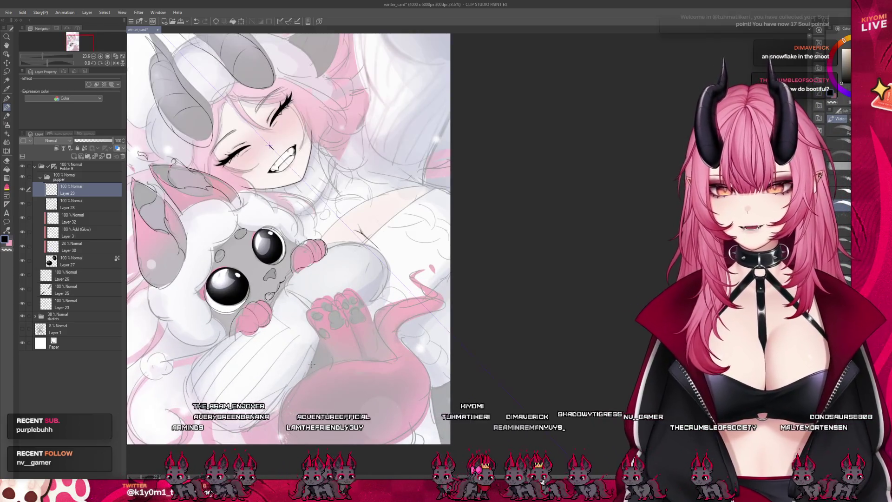
{"action": "scroll", "coordinate": [270, 147], "scroll_direction": "down", "scroll_amount": 1}
Rotate the canvas around the paw, then bring up the kyagh2.png ghost puppy reference.
{"action": "key", "text": "minus"}
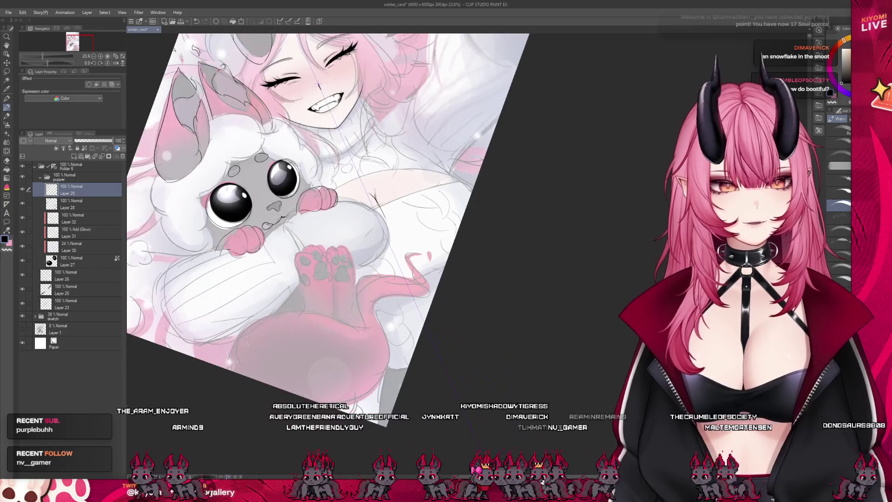
{"action": "scroll", "coordinate": [271, 146], "scroll_direction": "up", "scroll_amount": 2}
{"action": "scroll", "coordinate": [331, 245], "scroll_direction": "down", "scroll_amount": 2}
{"action": "scroll", "coordinate": [332, 244], "scroll_direction": "up", "scroll_amount": 2}
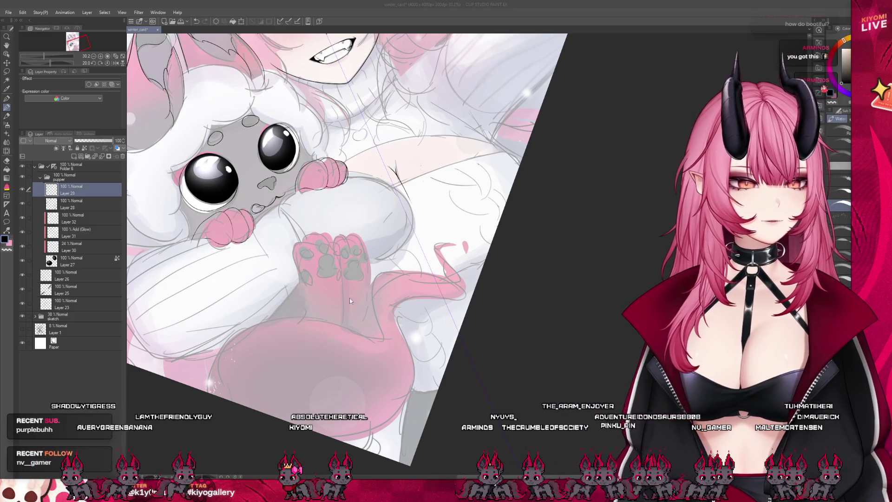
{"action": "key", "text": "ctrl+plus"}
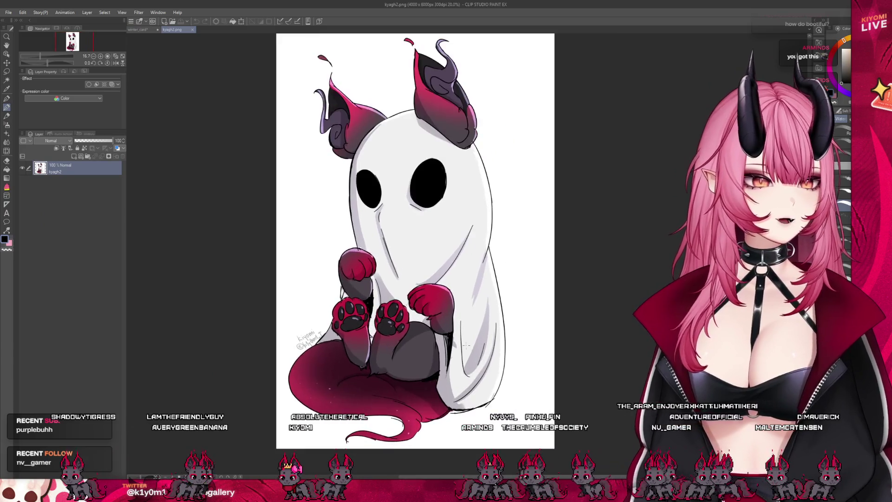
Split the view so the ghost reference sits beside a widened winter card pane, then return to the card.
{"action": "left_click_drag", "start_coordinate": [136, 29], "coordinate": [627, 245]}
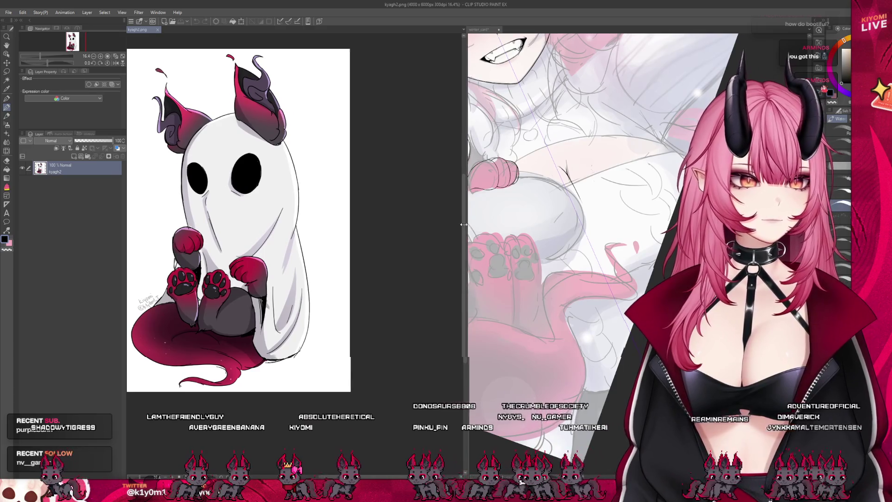
{"action": "left_click_drag", "start_coordinate": [467, 228], "coordinate": [313, 228]}
{"action": "scroll", "coordinate": [165, 306], "scroll_direction": "down", "scroll_amount": 2}
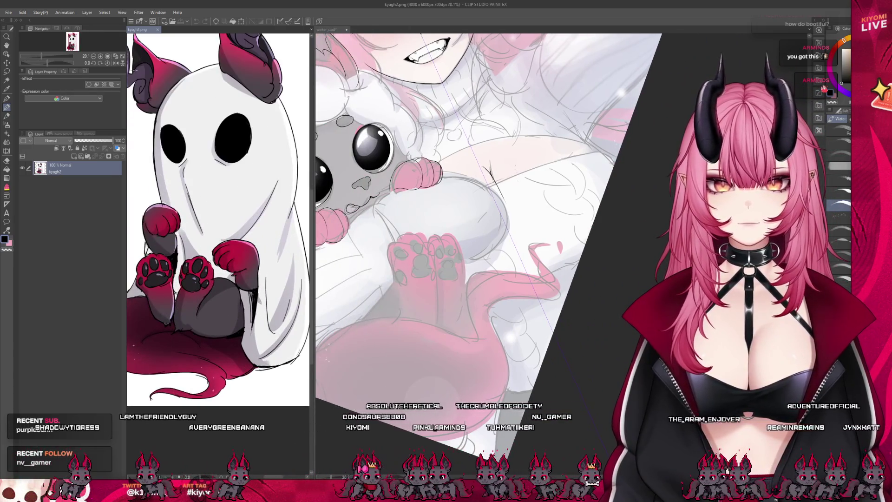
{"action": "scroll", "coordinate": [207, 202], "scroll_direction": "up", "scroll_amount": 2}
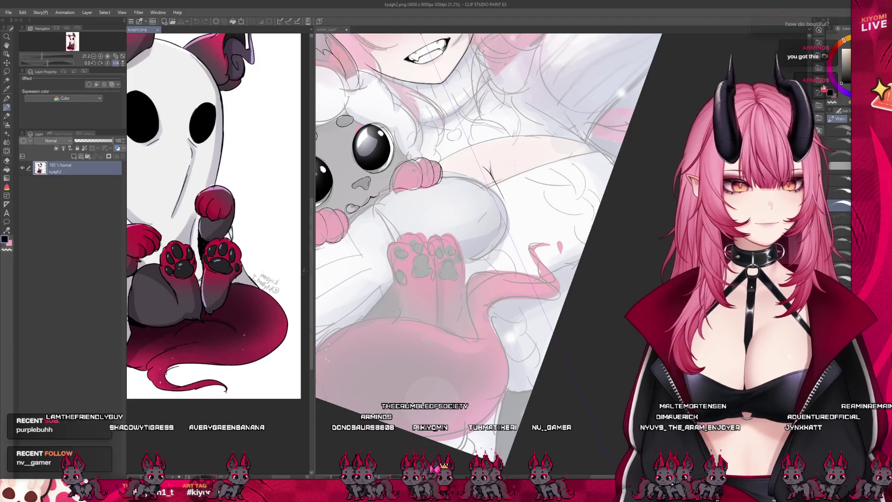
{"action": "left_click_drag", "start_coordinate": [312, 228], "coordinate": [208, 228]}
{"action": "scroll", "coordinate": [137, 284], "scroll_direction": "up", "scroll_amount": 2}
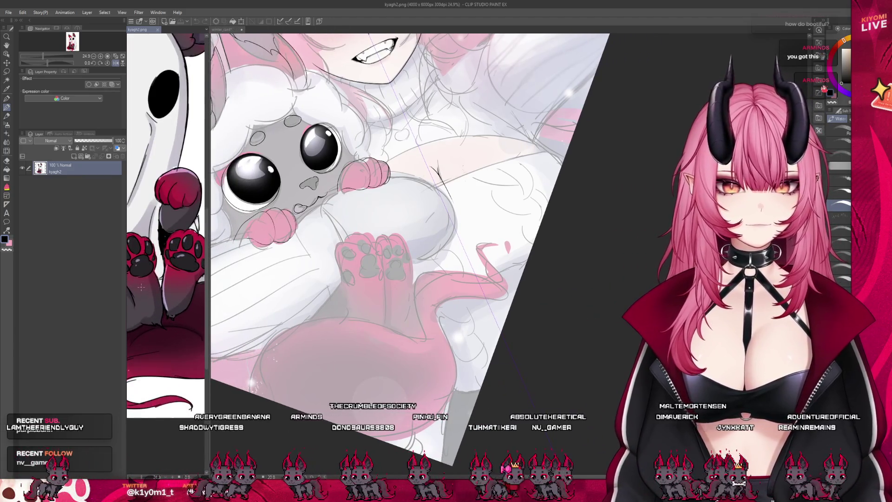
{"action": "scroll", "coordinate": [138, 285], "scroll_direction": "up", "scroll_amount": 1}
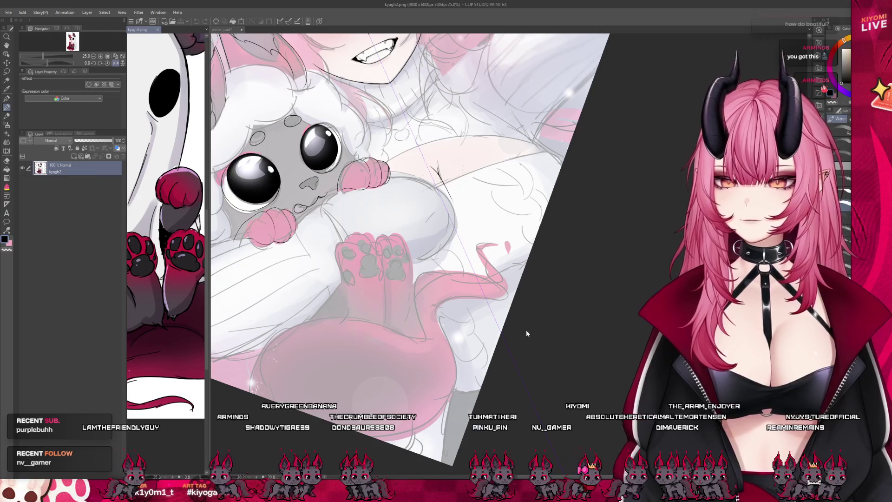
{"action": "key", "text": "ctrl+Tab"}
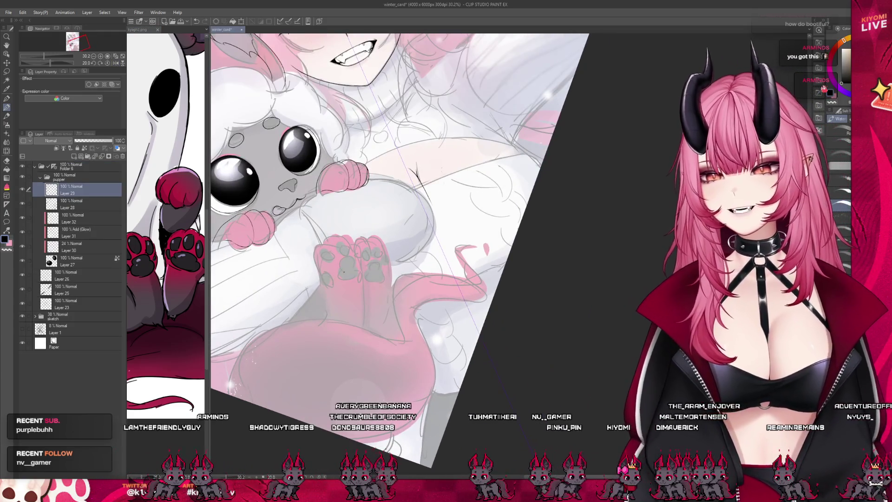
{"action": "scroll", "coordinate": [345, 272], "scroll_direction": "down", "scroll_amount": 3}
{"action": "scroll", "coordinate": [404, 244], "scroll_direction": "down", "scroll_amount": 3}
{"action": "scroll", "coordinate": [404, 245], "scroll_direction": "up", "scroll_amount": 1}
{"action": "scroll", "coordinate": [404, 244], "scroll_direction": "up", "scroll_amount": 1}
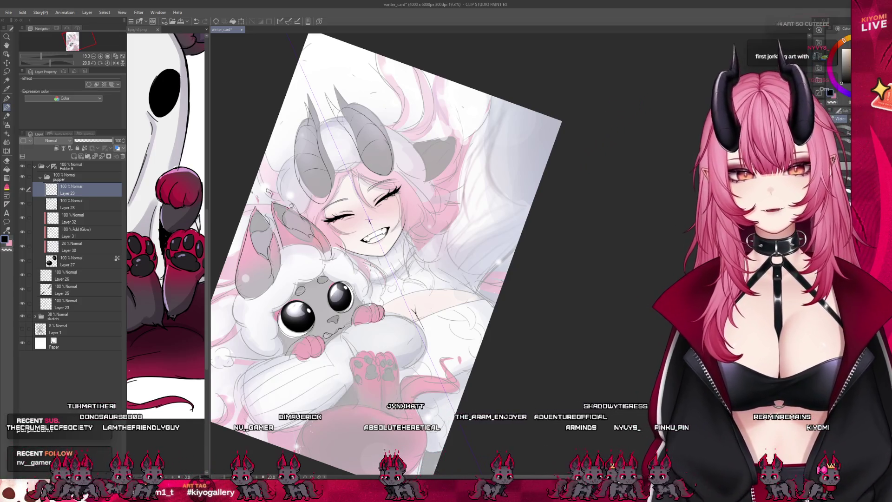
{"action": "scroll", "coordinate": [376, 270], "scroll_direction": "up", "scroll_amount": 2}
{"action": "scroll", "coordinate": [370, 292], "scroll_direction": "up", "scroll_amount": 2}
{"action": "scroll", "coordinate": [362, 321], "scroll_direction": "up", "scroll_amount": 2}
{"action": "scroll", "coordinate": [359, 351], "scroll_direction": "up", "scroll_amount": 2}
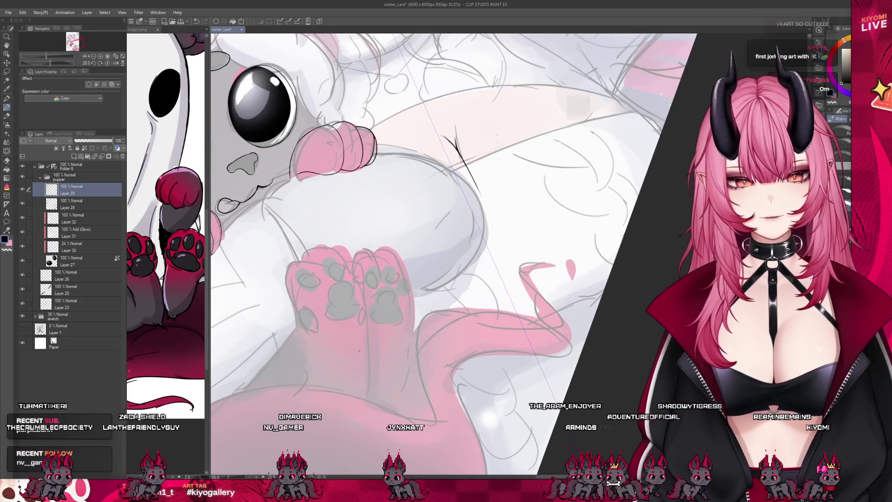
{"action": "scroll", "coordinate": [359, 351], "scroll_direction": "up", "scroll_amount": 2}
{"action": "scroll", "coordinate": [379, 293], "scroll_direction": "up", "scroll_amount": 2}
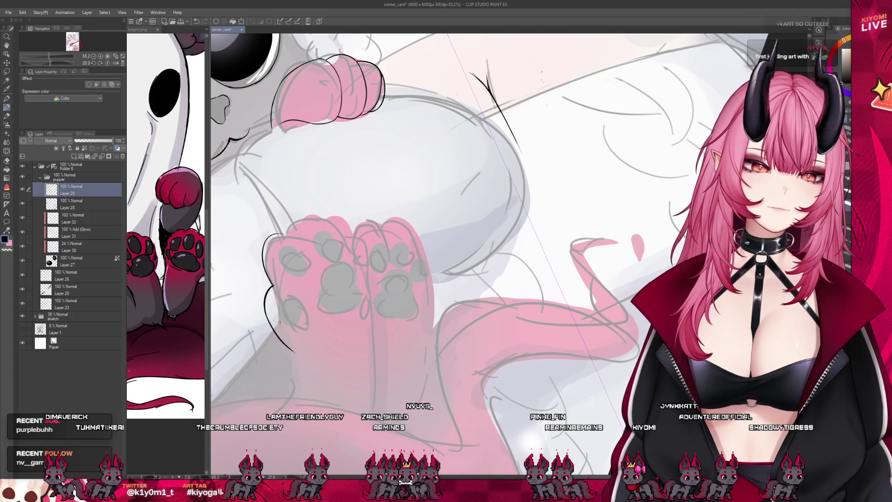
Extend the dark line down the puppy's left paw and rotate the canvas to see the whole card.
{"action": "left_click_drag", "start_coordinate": [265, 307], "coordinate": [290, 346]}
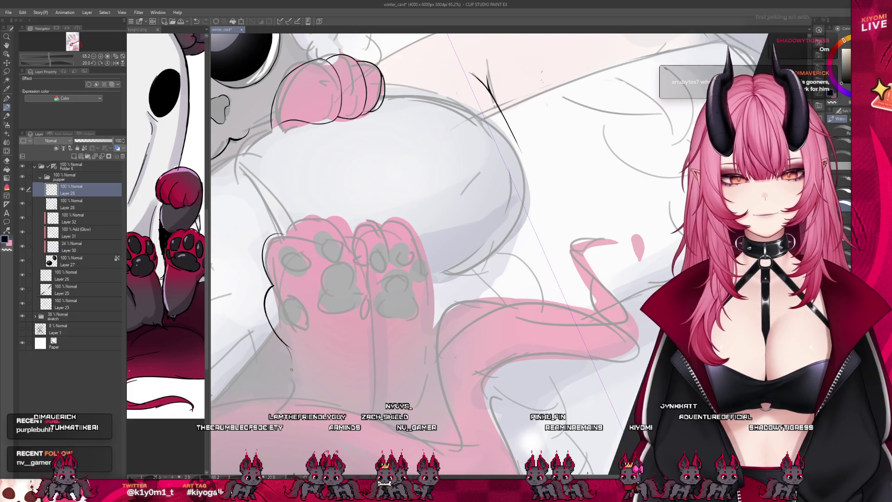
{"action": "mouse_move", "coordinate": [296, 301]}
{"action": "left_mouse_down"}
{"action": "mouse_move", "coordinate": [372, 372]}
{"action": "mouse_move", "coordinate": [341, 329]}
{"action": "left_mouse_up"}
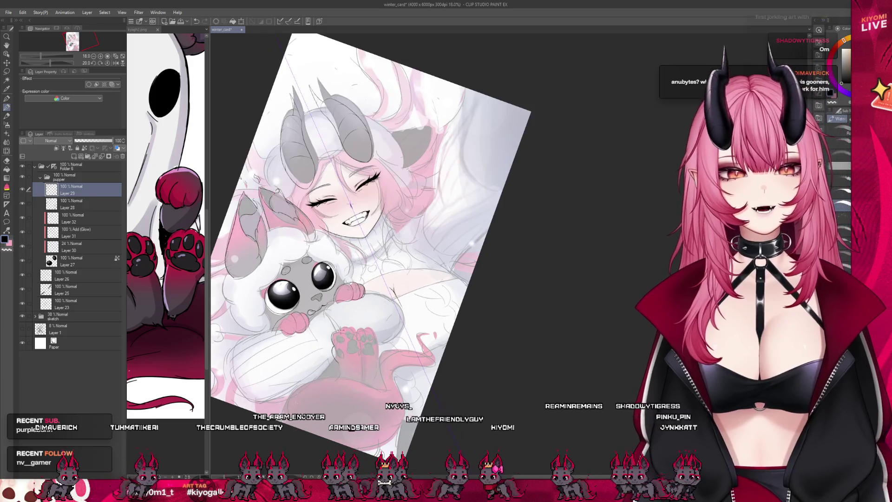
{"action": "scroll", "coordinate": [370, 264], "scroll_direction": "up", "scroll_amount": 5}
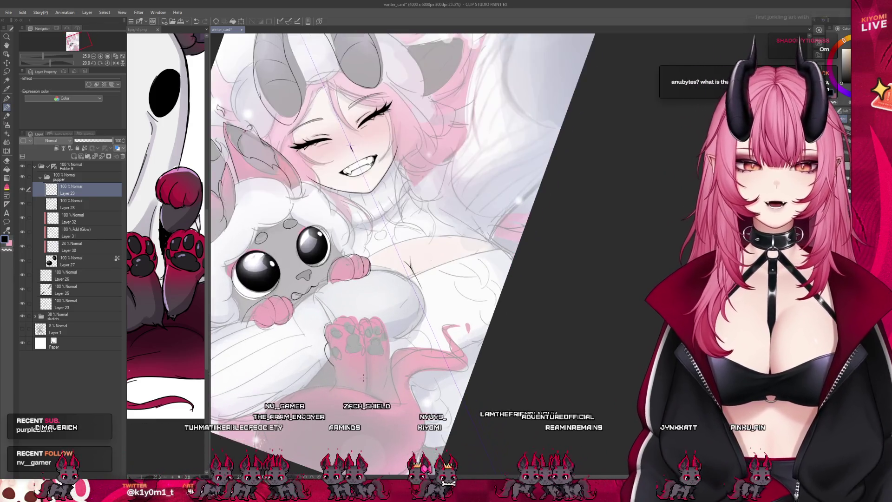
{"action": "scroll", "coordinate": [382, 249], "scroll_direction": "up", "scroll_amount": 2}
{"action": "scroll", "coordinate": [382, 250], "scroll_direction": "up", "scroll_amount": 2}
{"action": "scroll", "coordinate": [382, 249], "scroll_direction": "up", "scroll_amount": 2}
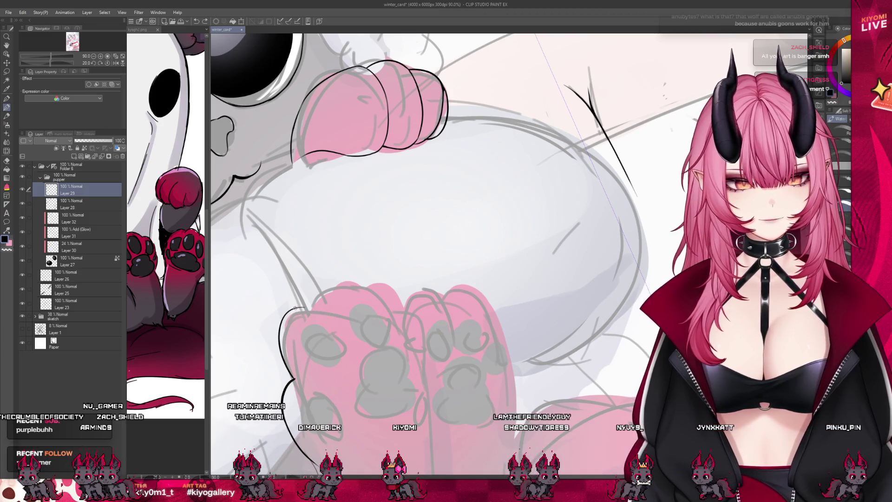
Ink the arc over the lower paw and a thin line along the left toe, redrawing rejected strokes.
{"action": "left_click_drag", "start_coordinate": [317, 303], "coordinate": [373, 284]}
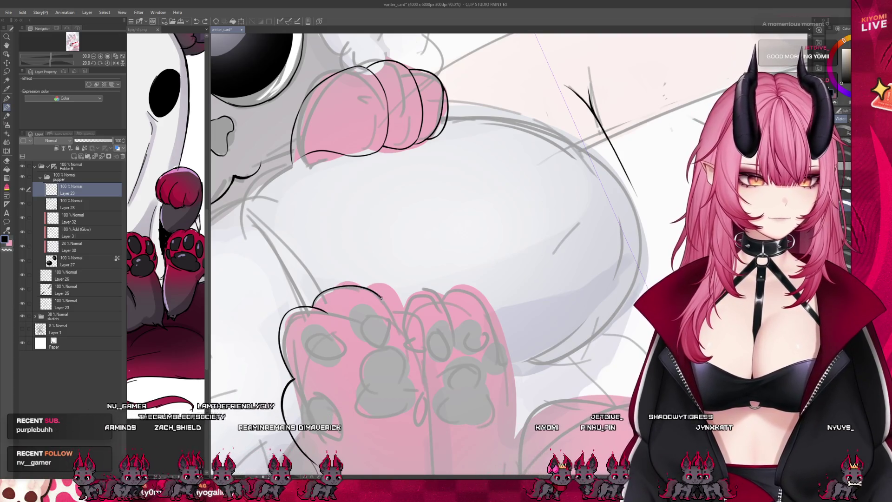
{"action": "left_click_drag", "start_coordinate": [317, 303], "coordinate": [390, 315]}
{"action": "key", "text": "ctrl+z"}
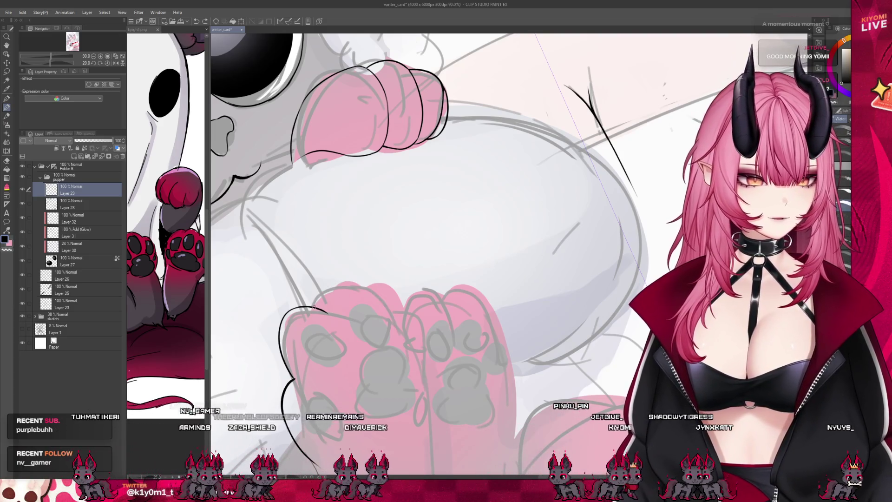
{"action": "left_click_drag", "start_coordinate": [315, 299], "coordinate": [399, 314]}
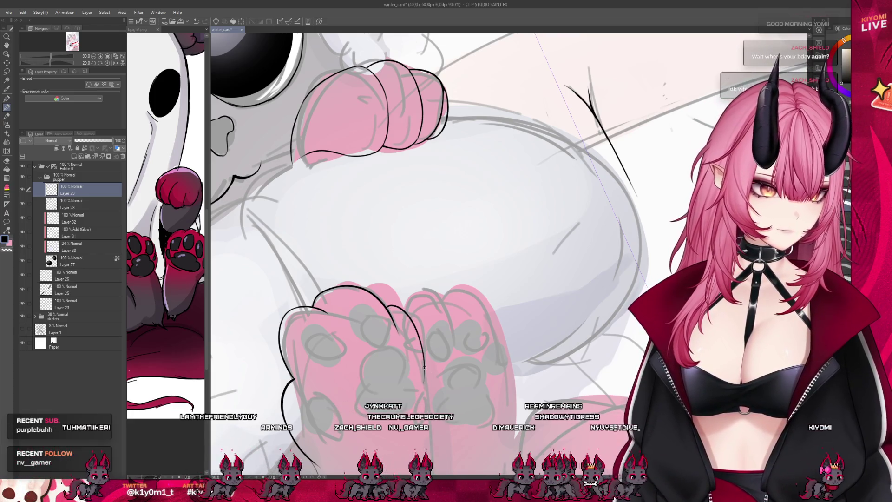
{"action": "scroll", "coordinate": [434, 374], "scroll_direction": "down", "scroll_amount": 2}
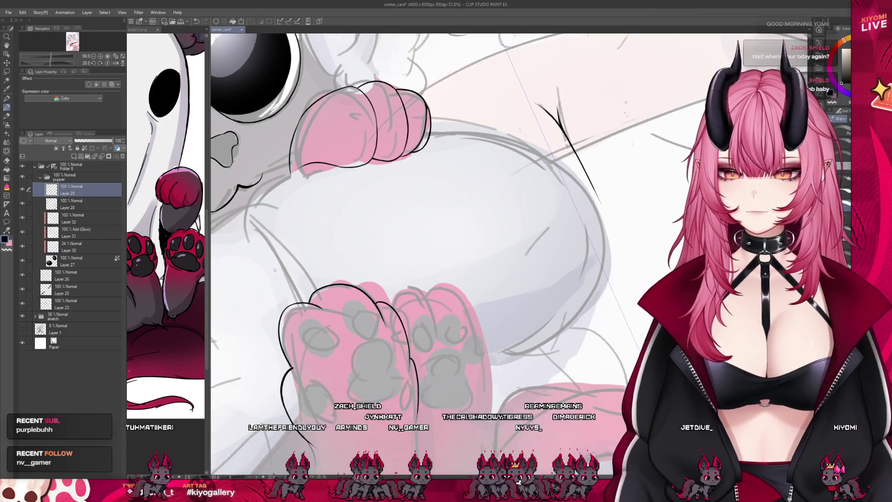
{"action": "scroll", "coordinate": [434, 374], "scroll_direction": "down", "scroll_amount": 3}
{"action": "scroll", "coordinate": [337, 345], "scroll_direction": "up", "scroll_amount": 2}
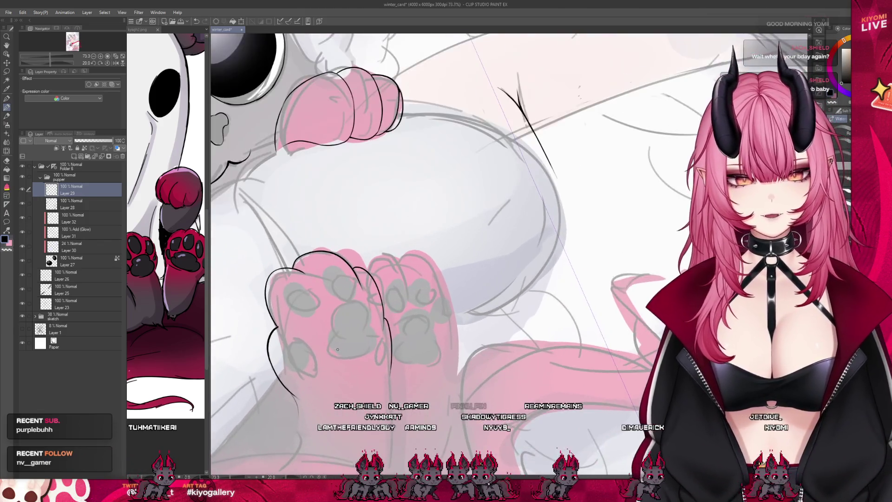
{"action": "scroll", "coordinate": [337, 345], "scroll_direction": "up", "scroll_amount": 2}
{"action": "key", "text": "ctrl+z"}
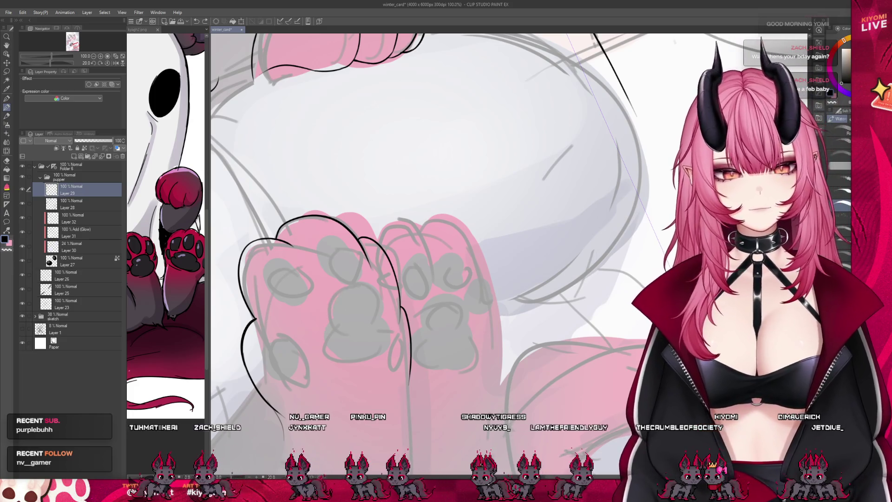
{"action": "mouse_move", "coordinate": [318, 237]}
{"action": "left_mouse_down"}
{"action": "mouse_move", "coordinate": [329, 269]}
{"action": "mouse_move", "coordinate": [321, 237]}
{"action": "left_mouse_up"}
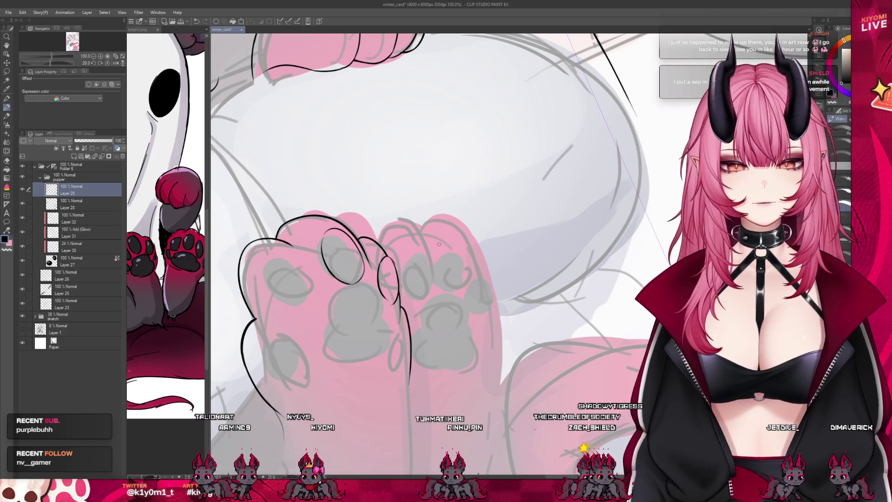
{"action": "scroll", "coordinate": [439, 244], "scroll_direction": "down", "scroll_amount": 1}
{"action": "scroll", "coordinate": [439, 244], "scroll_direction": "down", "scroll_amount": 1}
{"action": "scroll", "coordinate": [438, 244], "scroll_direction": "down", "scroll_amount": 1}
{"action": "scroll", "coordinate": [439, 245], "scroll_direction": "down", "scroll_amount": 1}
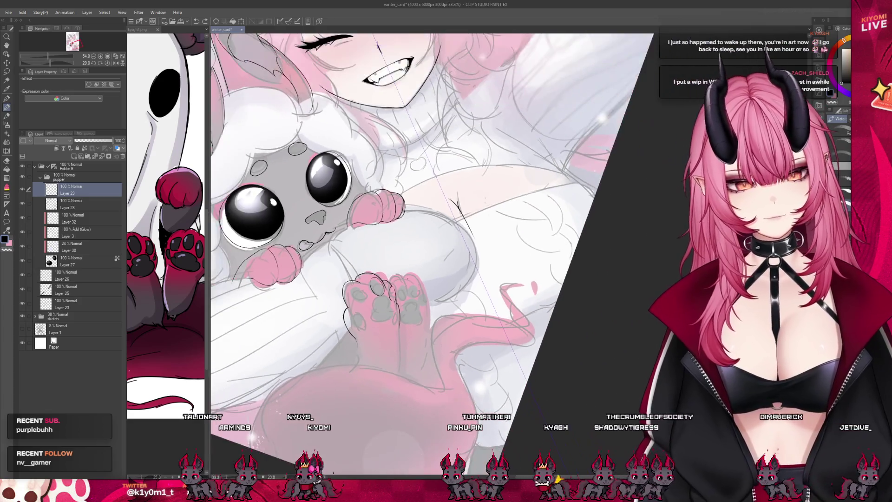
{"action": "scroll", "coordinate": [393, 276], "scroll_direction": "up", "scroll_amount": 1}
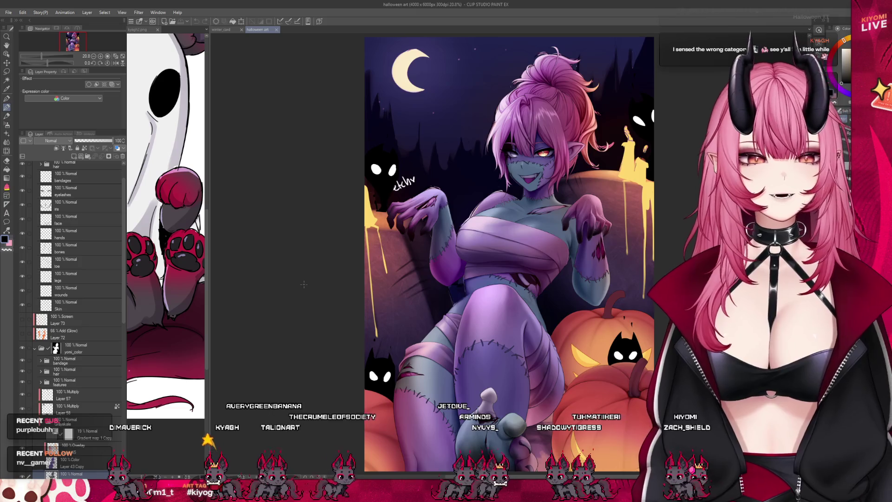
{"action": "scroll", "coordinate": [308, 284], "scroll_direction": "down", "scroll_amount": 2}
{"action": "scroll", "coordinate": [264, 283], "scroll_direction": "up", "scroll_amount": 1}
{"action": "scroll", "coordinate": [419, 268], "scroll_direction": "up", "scroll_amount": 1}
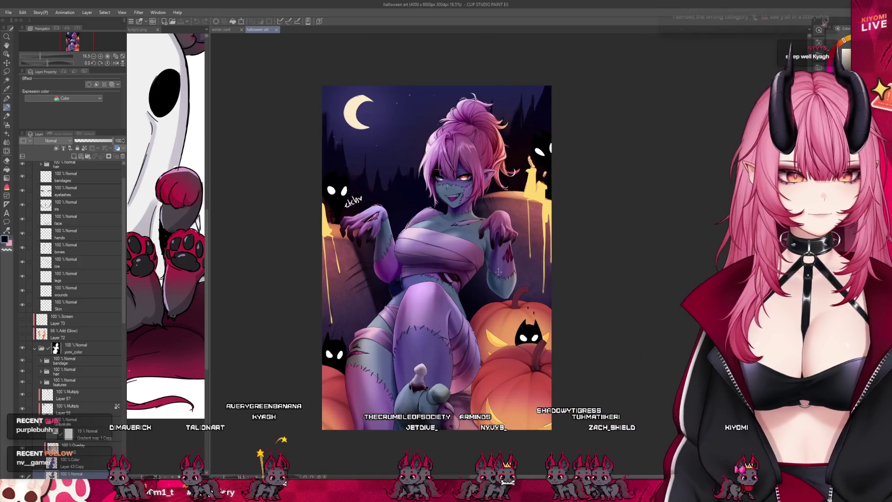
{"action": "scroll", "coordinate": [420, 268], "scroll_direction": "up", "scroll_amount": 1}
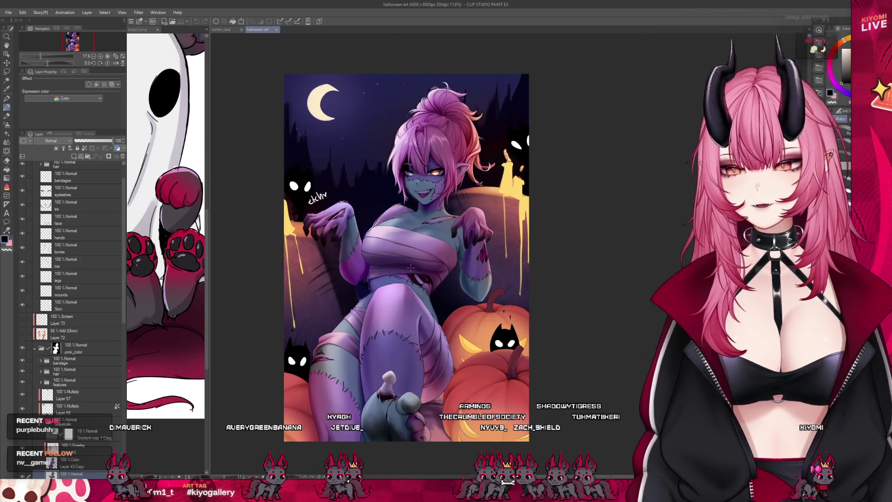
{"action": "scroll", "coordinate": [411, 268], "scroll_direction": "up", "scroll_amount": 1}
{"action": "scroll", "coordinate": [327, 235], "scroll_direction": "down", "scroll_amount": 1}
{"action": "scroll", "coordinate": [370, 244], "scroll_direction": "up", "scroll_amount": 2}
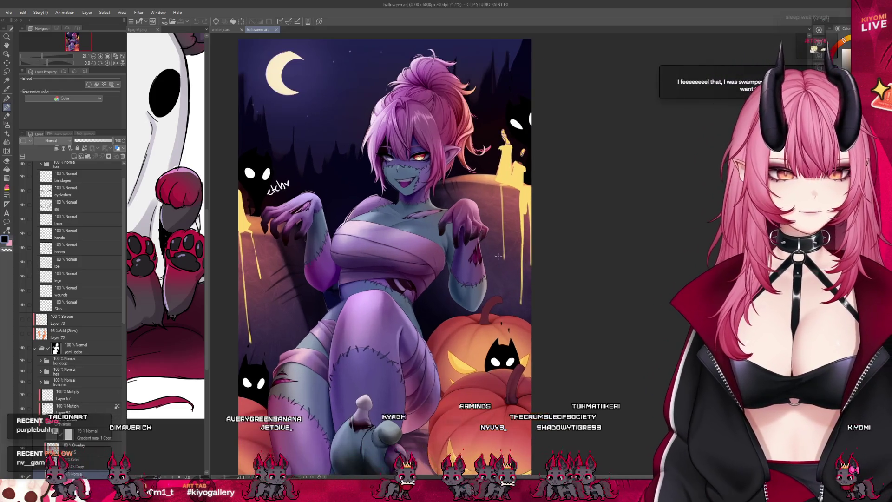
{"action": "scroll", "coordinate": [412, 251], "scroll_direction": "down", "scroll_amount": 1}
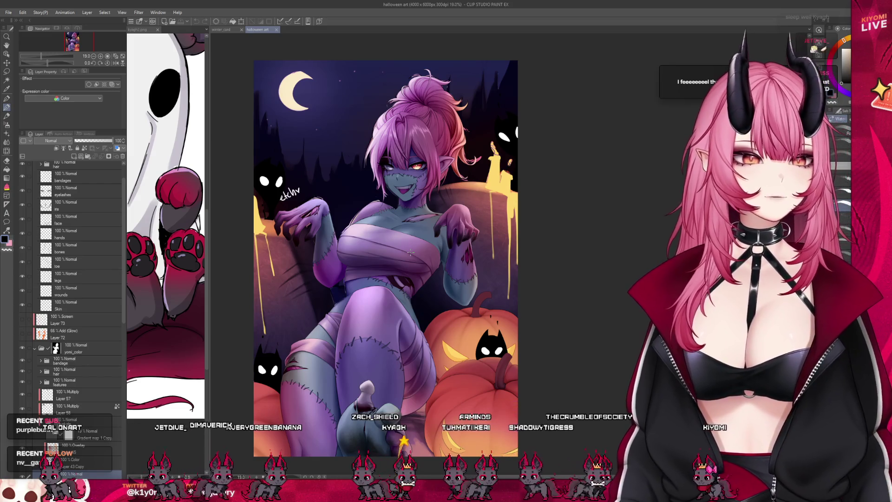
{"action": "scroll", "coordinate": [248, 359], "scroll_direction": "up", "scroll_amount": 1}
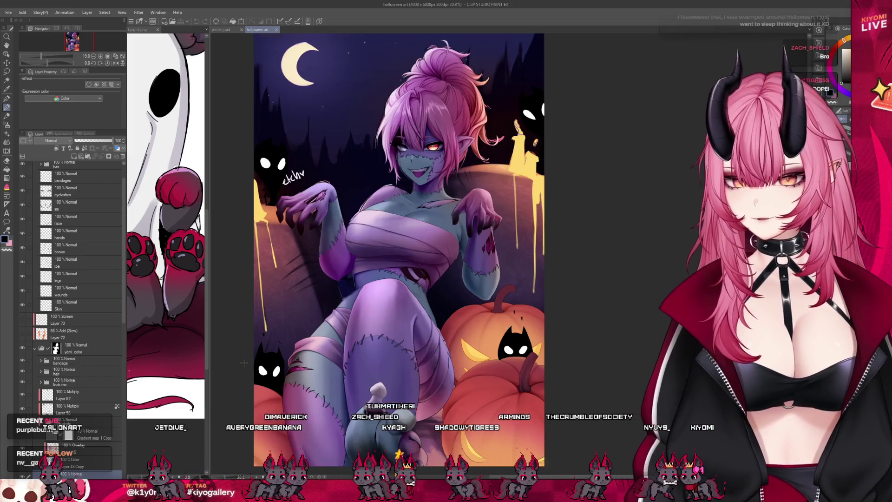
{"action": "scroll", "coordinate": [243, 362], "scroll_direction": "up", "scroll_amount": 1}
{"action": "scroll", "coordinate": [244, 363], "scroll_direction": "up", "scroll_amount": 1}
{"action": "scroll", "coordinate": [244, 362], "scroll_direction": "up", "scroll_amount": 1}
{"action": "scroll", "coordinate": [243, 363], "scroll_direction": "up", "scroll_amount": 1}
{"action": "scroll", "coordinate": [243, 362], "scroll_direction": "down", "scroll_amount": 1}
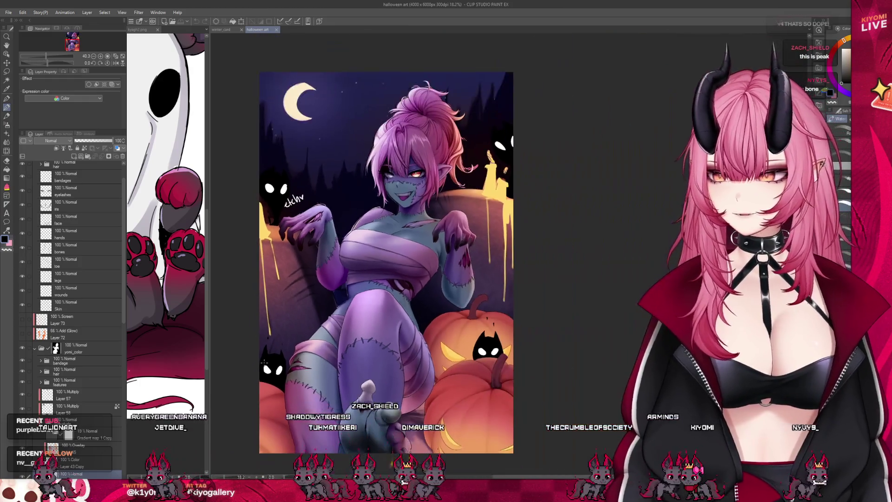
{"action": "scroll", "coordinate": [244, 362], "scroll_direction": "down", "scroll_amount": 1}
{"action": "scroll", "coordinate": [244, 362], "scroll_direction": "down", "scroll_amount": 1}
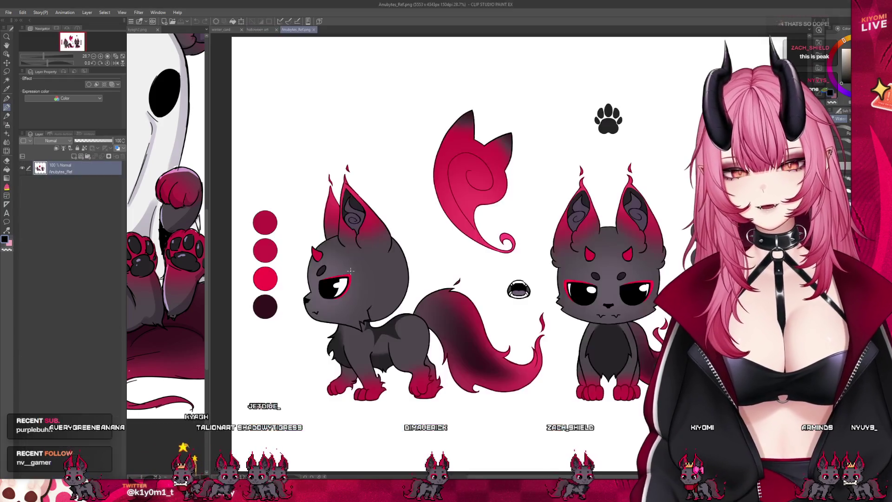
{"action": "scroll", "coordinate": [351, 270], "scroll_direction": "down", "scroll_amount": 3}
{"action": "scroll", "coordinate": [382, 143], "scroll_direction": "up", "scroll_amount": 3}
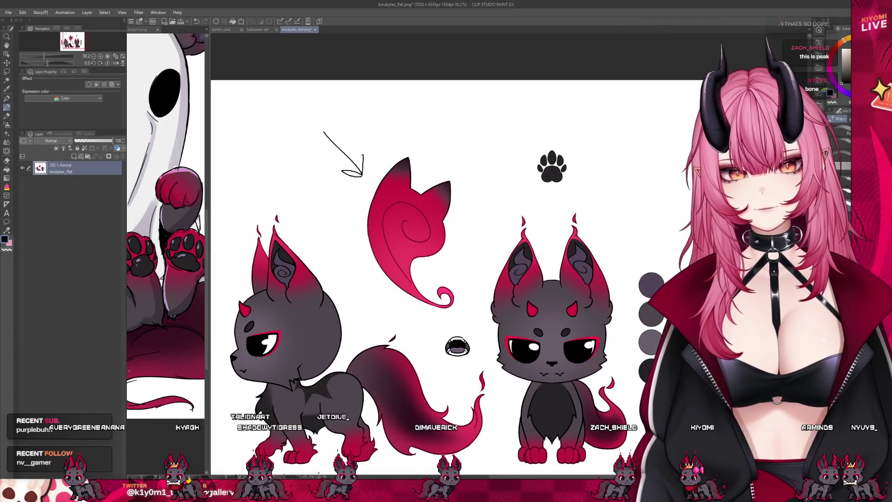
Compare the Halloween artwork with the Anubytes reference sheet, then close both, leaving only winter_card open.
{"action": "left_click", "coordinate": [262, 31]}
{"action": "scroll", "coordinate": [447, 279], "scroll_direction": "up", "scroll_amount": 5}
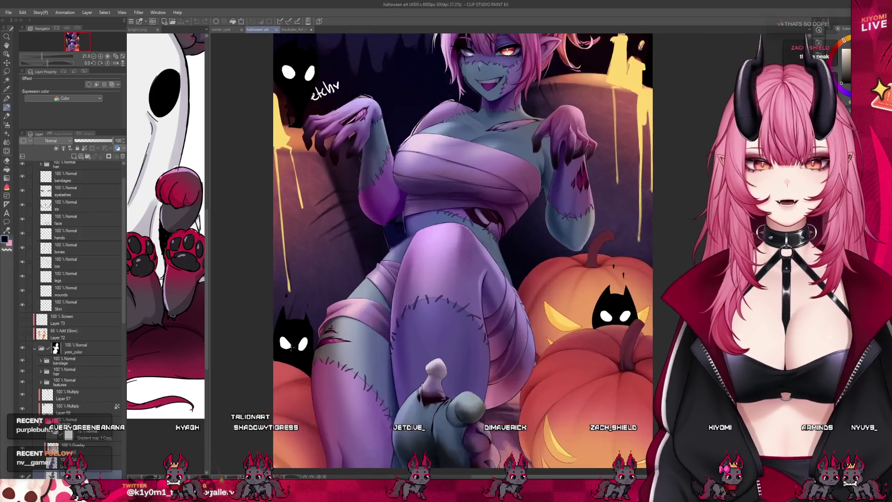
{"action": "scroll", "coordinate": [281, 351], "scroll_direction": "up", "scroll_amount": 2}
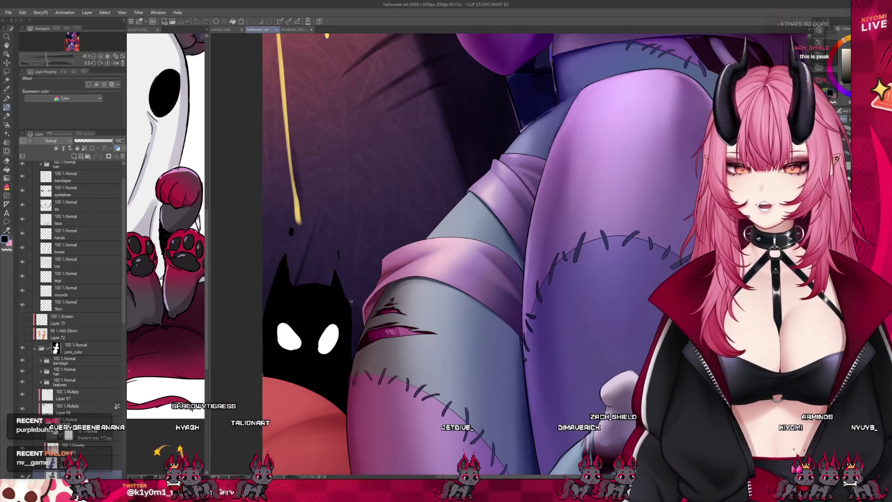
{"action": "left_click", "coordinate": [299, 29]}
{"action": "scroll", "coordinate": [412, 198], "scroll_direction": "down", "scroll_amount": 3}
{"action": "scroll", "coordinate": [411, 198], "scroll_direction": "up", "scroll_amount": 2}
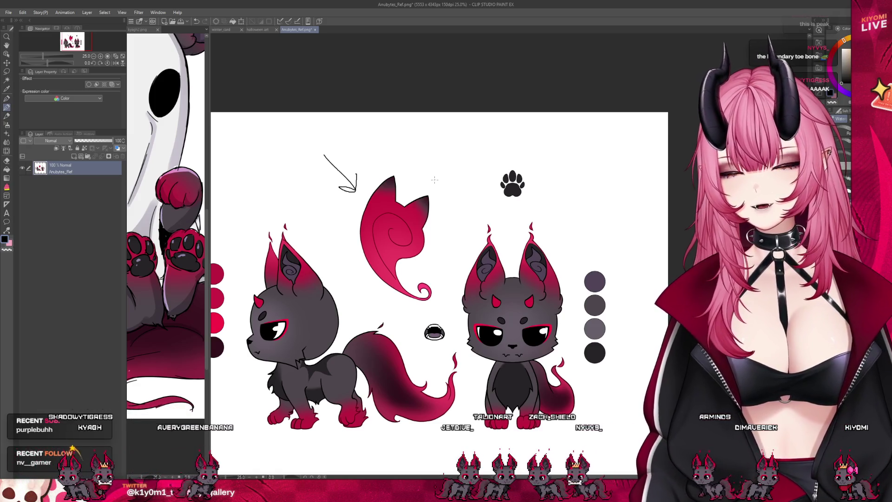
{"action": "scroll", "coordinate": [448, 169], "scroll_direction": "up", "scroll_amount": 1}
{"action": "scroll", "coordinate": [355, 180], "scroll_direction": "down", "scroll_amount": 1}
{"action": "scroll", "coordinate": [354, 179], "scroll_direction": "down", "scroll_amount": 1}
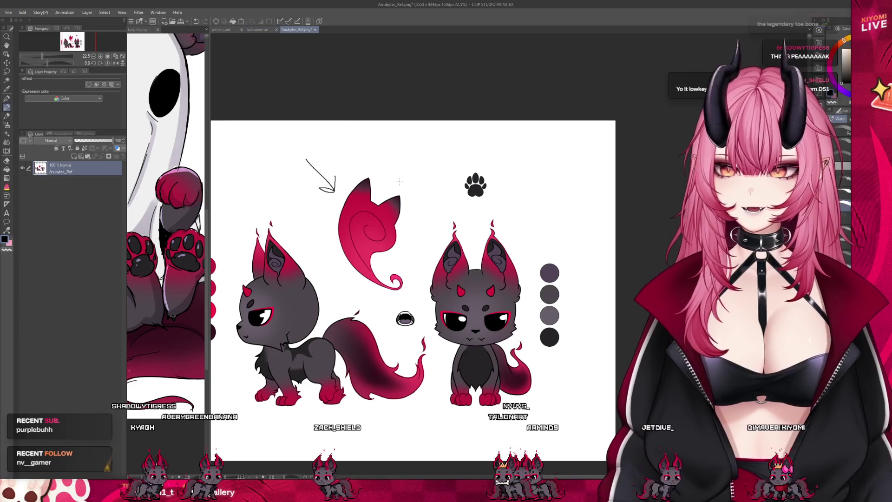
{"action": "left_click", "coordinate": [258, 30]}
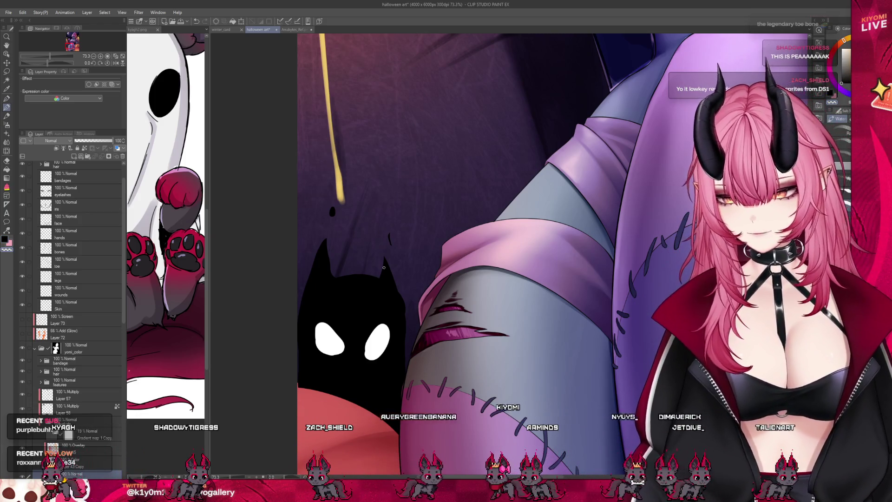
{"action": "scroll", "coordinate": [383, 266], "scroll_direction": "down", "scroll_amount": 3}
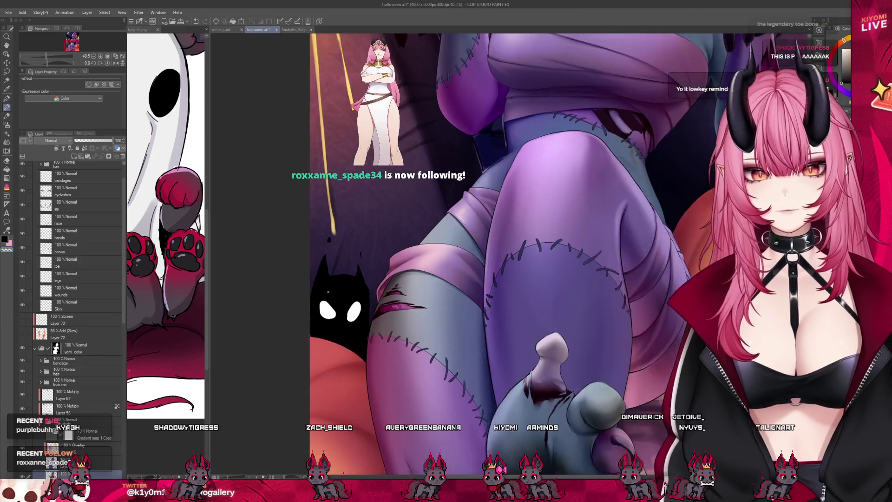
{"action": "scroll", "coordinate": [383, 267], "scroll_direction": "down", "scroll_amount": 3}
{"action": "left_click", "coordinate": [292, 30]}
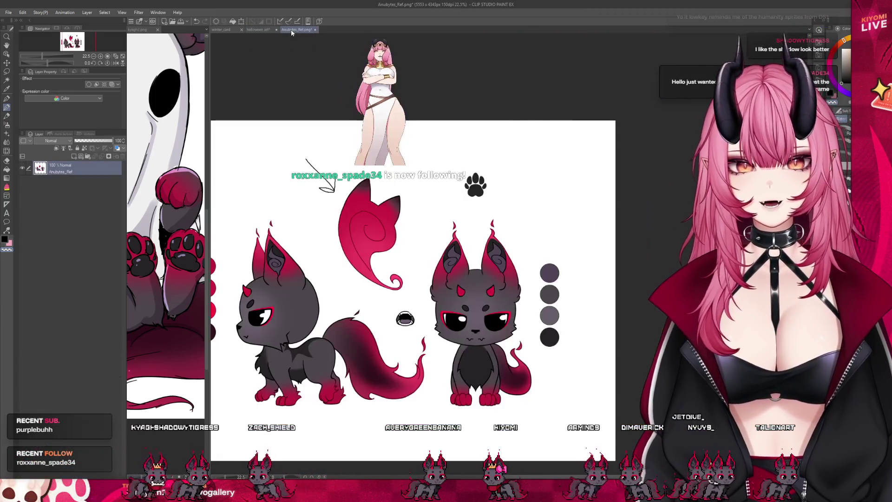
{"action": "left_click", "coordinate": [315, 29]}
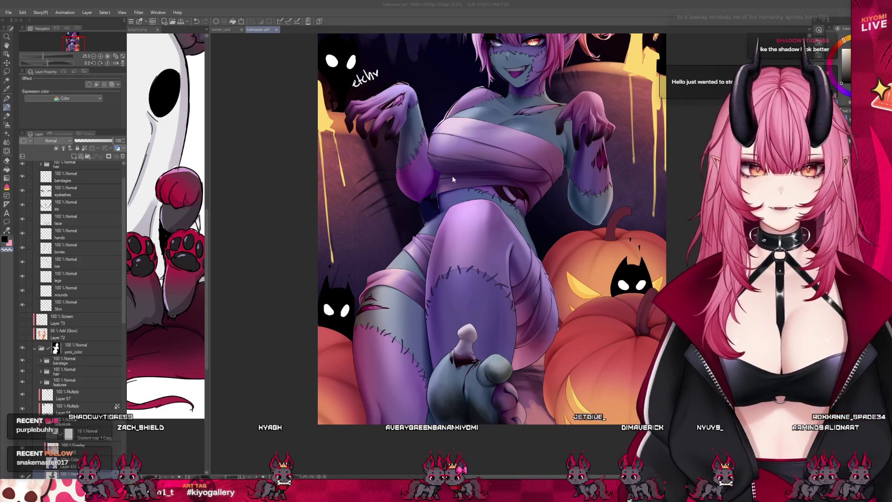
{"action": "key", "text": "ctrl+w"}
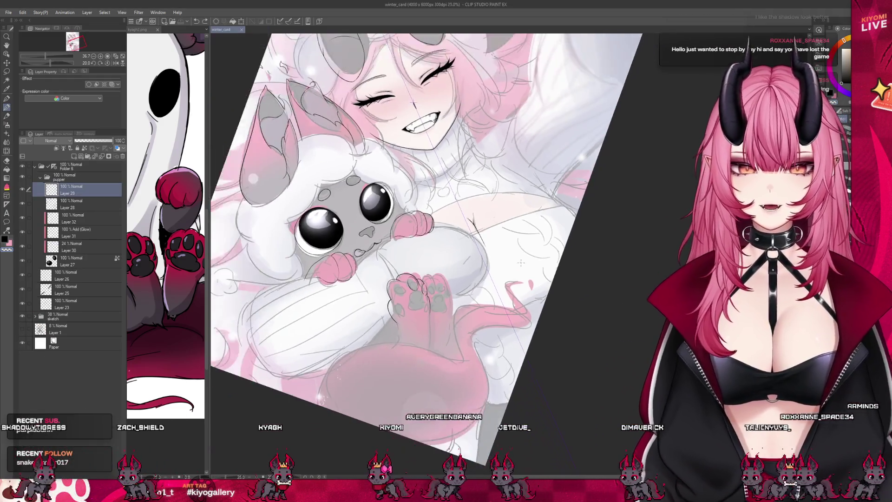
{"action": "scroll", "coordinate": [522, 257], "scroll_direction": "up", "scroll_amount": 3}
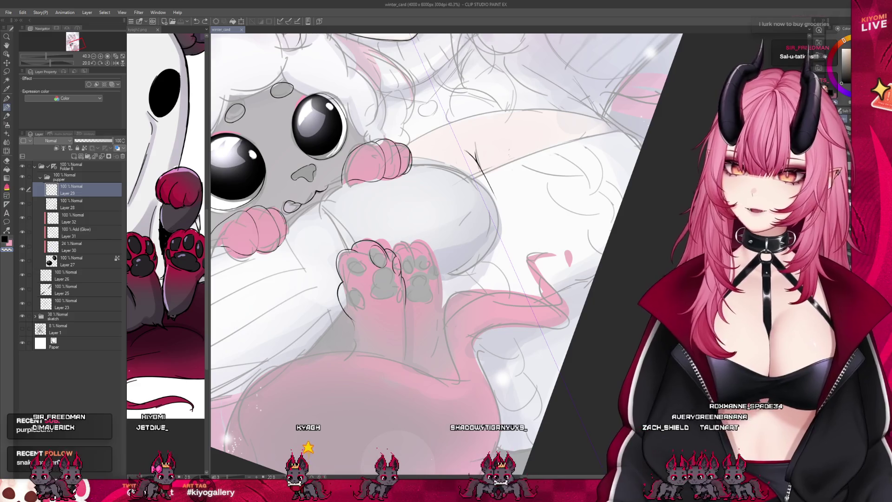
{"action": "scroll", "coordinate": [354, 256], "scroll_direction": "up", "scroll_amount": 2}
{"action": "scroll", "coordinate": [353, 255], "scroll_direction": "up", "scroll_amount": 2}
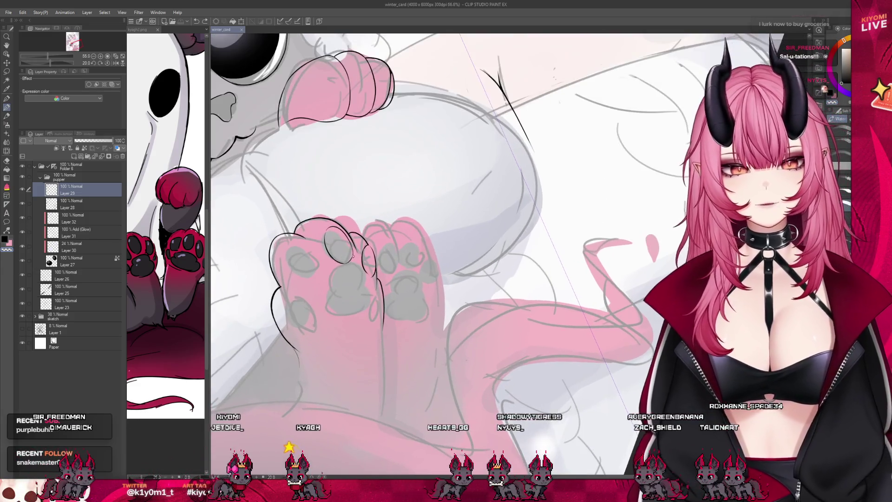
{"action": "scroll", "coordinate": [354, 255], "scroll_direction": "up", "scroll_amount": 2}
{"action": "scroll", "coordinate": [354, 255], "scroll_direction": "up", "scroll_amount": 2}
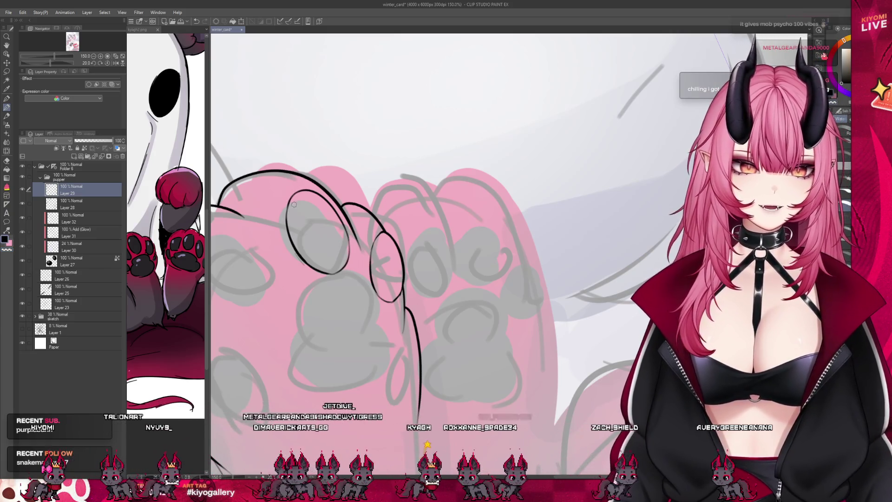
{"action": "scroll", "coordinate": [440, 251], "scroll_direction": "down", "scroll_amount": 2}
{"action": "scroll", "coordinate": [439, 251], "scroll_direction": "down", "scroll_amount": 3}
{"action": "scroll", "coordinate": [439, 251], "scroll_direction": "down", "scroll_amount": 2}
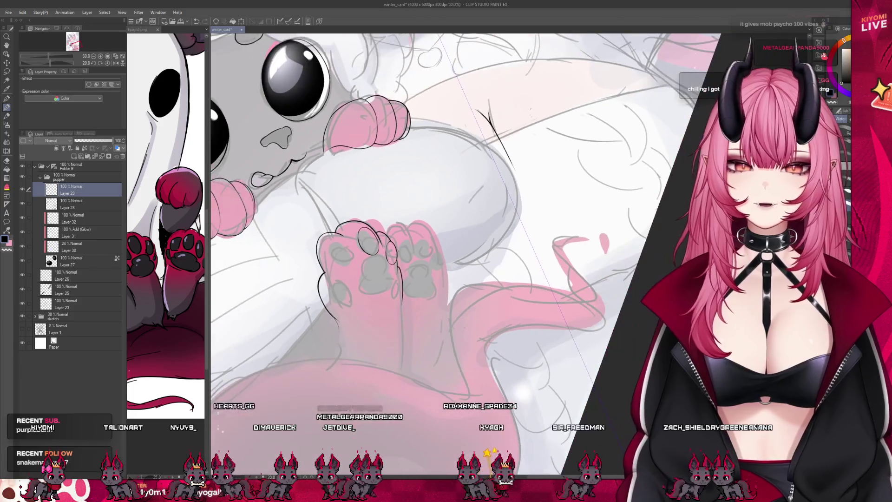
{"action": "scroll", "coordinate": [293, 241], "scroll_direction": "up", "scroll_amount": 2}
{"action": "scroll", "coordinate": [293, 241], "scroll_direction": "up", "scroll_amount": 1}
{"action": "scroll", "coordinate": [293, 241], "scroll_direction": "up", "scroll_amount": 2}
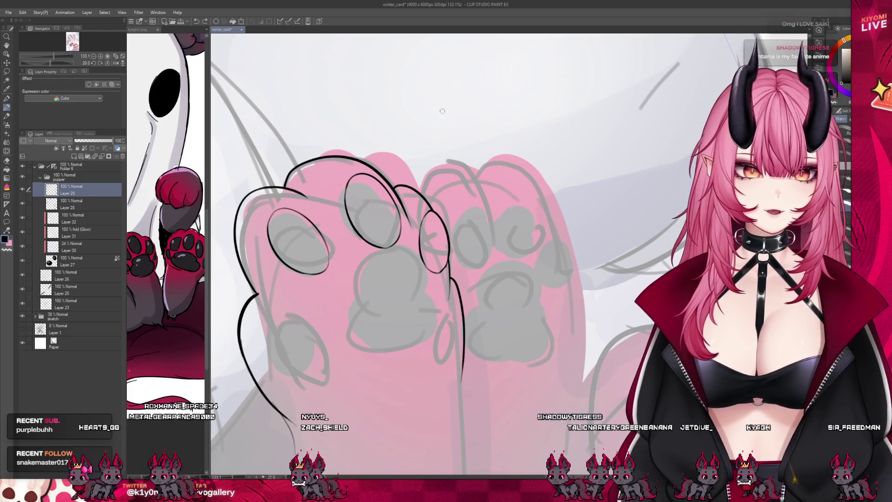
Ink the black outline of a lower toe bean on the puppy's front paw.
{"action": "left_click_drag", "start_coordinate": [296, 314], "coordinate": [301, 368]}
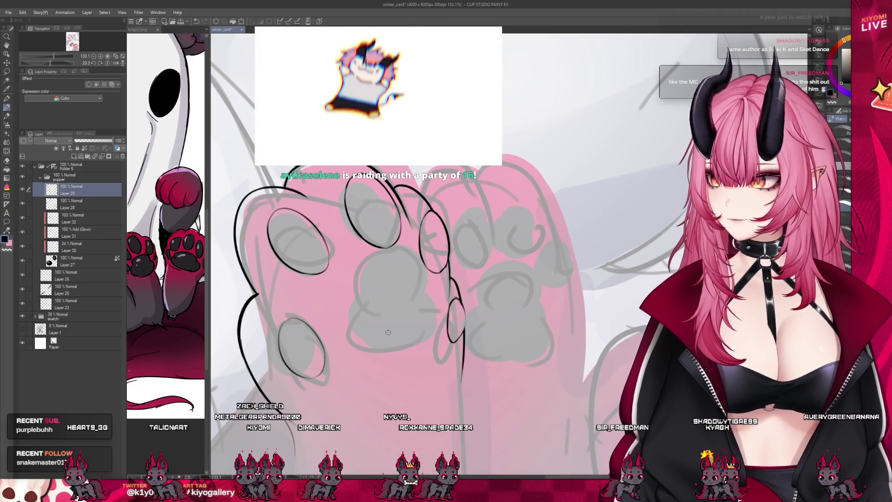
{"action": "scroll", "coordinate": [388, 332], "scroll_direction": "down", "scroll_amount": 3}
{"action": "scroll", "coordinate": [390, 294], "scroll_direction": "down", "scroll_amount": 3}
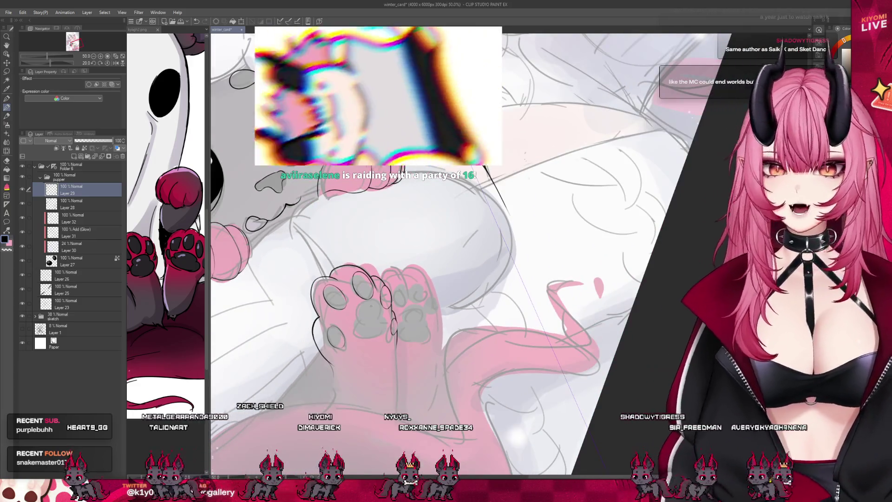
{"action": "scroll", "coordinate": [393, 256], "scroll_direction": "up", "scroll_amount": 1}
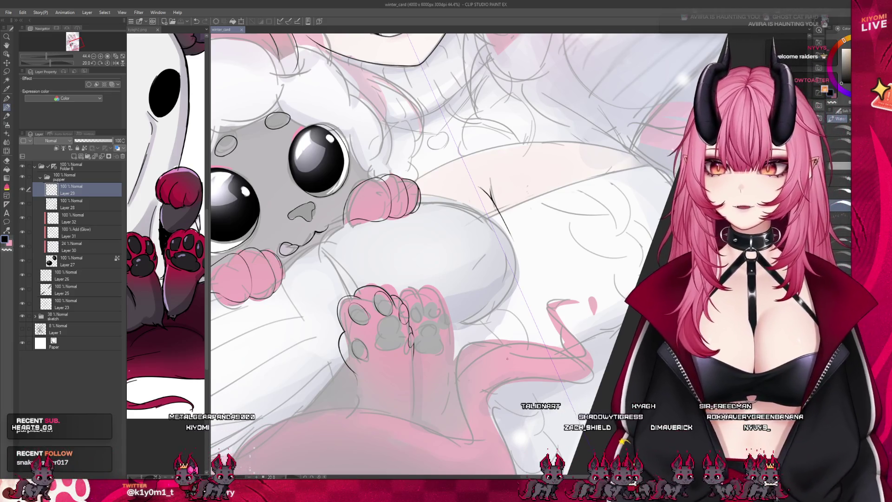
{"action": "scroll", "coordinate": [446, 266], "scroll_direction": "down", "scroll_amount": 3}
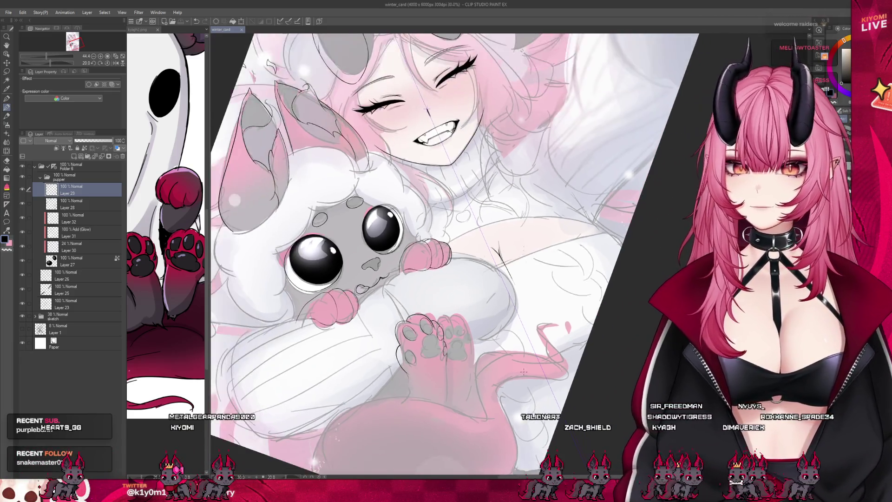
{"action": "scroll", "coordinate": [446, 265], "scroll_direction": "down", "scroll_amount": 3}
{"action": "scroll", "coordinate": [446, 265], "scroll_direction": "down", "scroll_amount": 1}
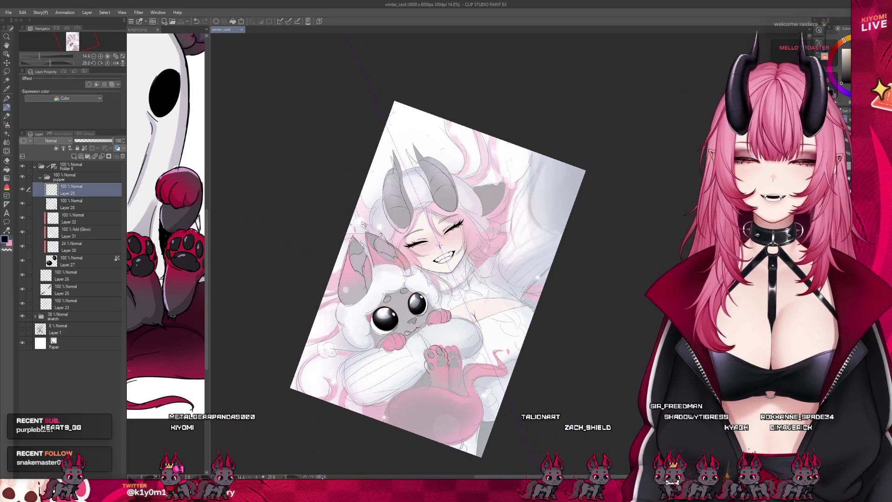
Reset the canvas rotation so the winter card sits upright.
{"action": "key", "text": "ctrl+@"}
{"action": "scroll", "coordinate": [360, 273], "scroll_direction": "up", "scroll_amount": 3}
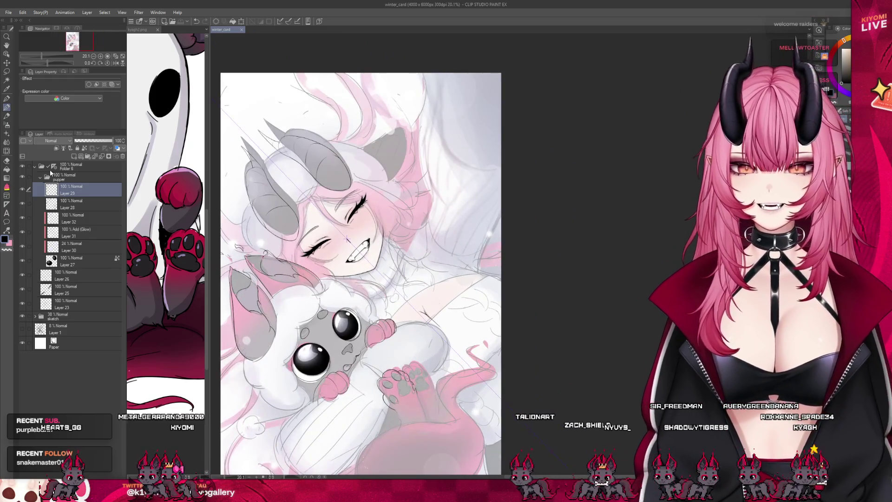
{"action": "scroll", "coordinate": [348, 239], "scroll_direction": "up", "scroll_amount": 1}
{"action": "scroll", "coordinate": [342, 244], "scroll_direction": "up", "scroll_amount": 1}
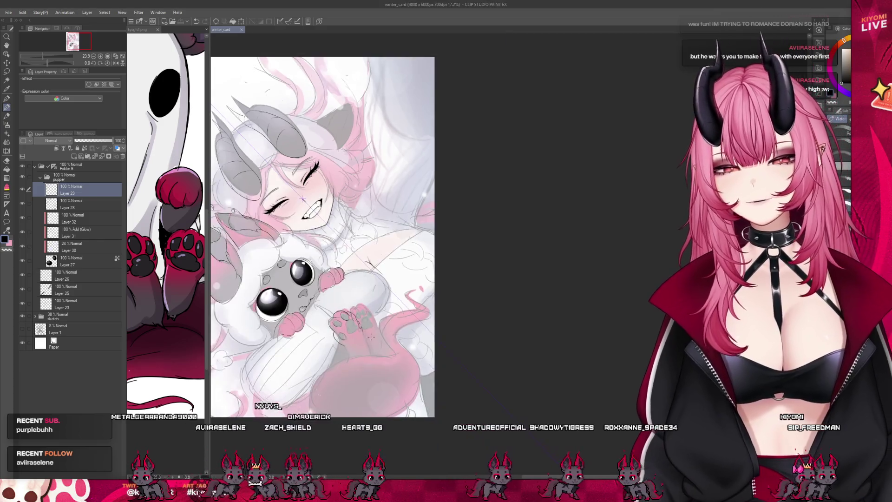
{"action": "scroll", "coordinate": [348, 319], "scroll_direction": "up", "scroll_amount": 2}
{"action": "scroll", "coordinate": [349, 319], "scroll_direction": "up", "scroll_amount": 1}
{"action": "scroll", "coordinate": [348, 319], "scroll_direction": "up", "scroll_amount": 1}
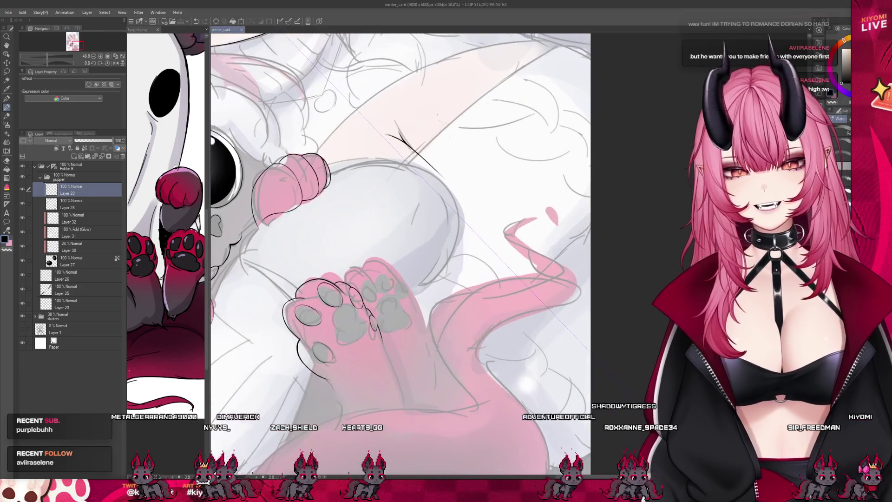
{"action": "scroll", "coordinate": [348, 319], "scroll_direction": "up", "scroll_amount": 1}
{"action": "scroll", "coordinate": [348, 319], "scroll_direction": "up", "scroll_amount": 1}
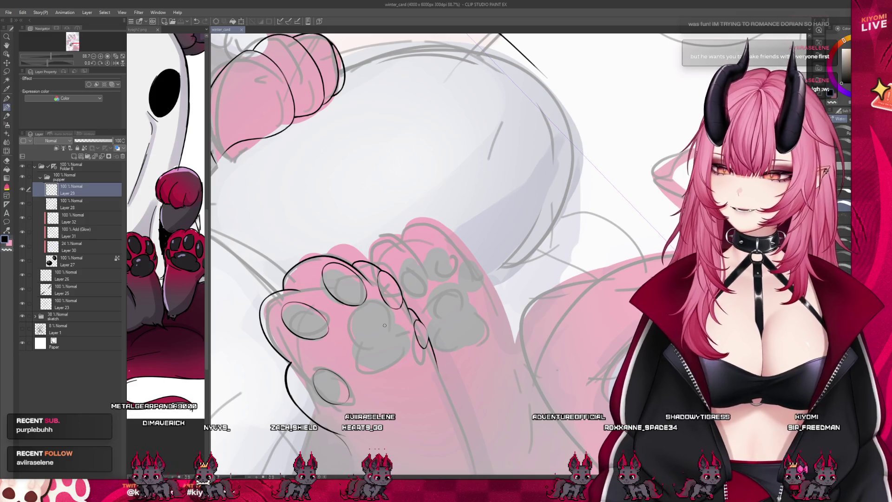
{"action": "scroll", "coordinate": [385, 326], "scroll_direction": "up", "scroll_amount": 1}
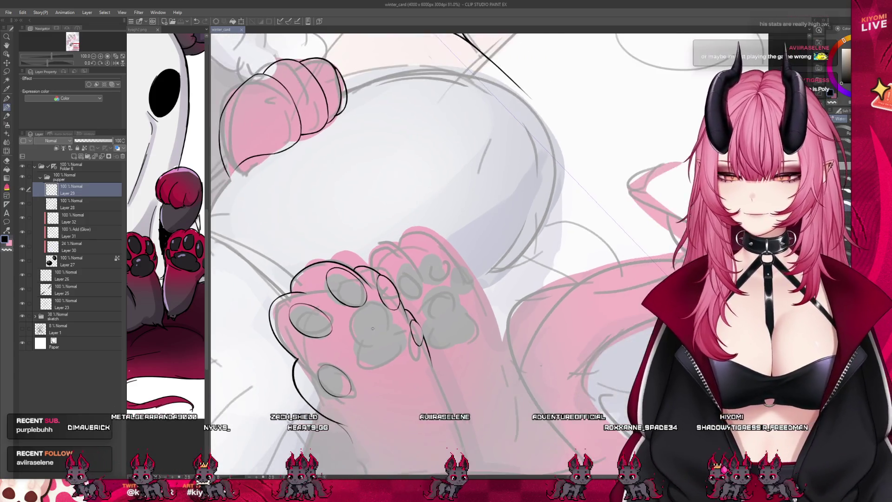
{"action": "scroll", "coordinate": [337, 320], "scroll_direction": "up", "scroll_amount": 2}
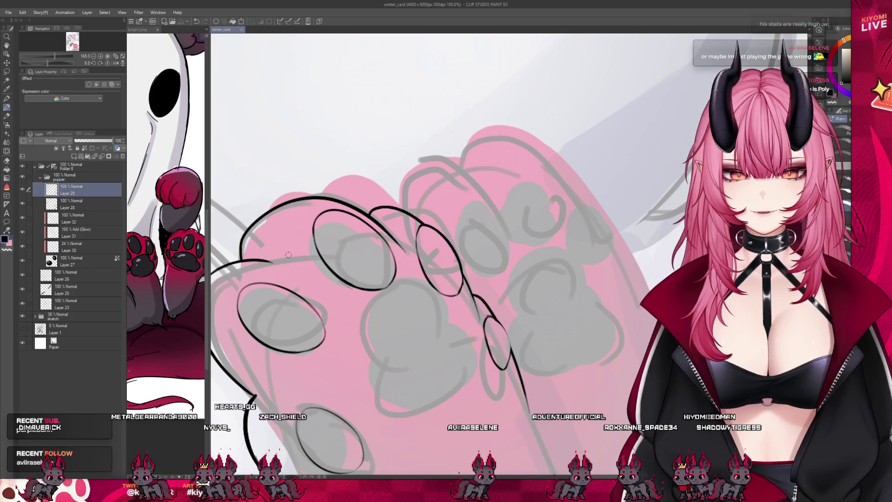
{"action": "scroll", "coordinate": [375, 254], "scroll_direction": "down", "scroll_amount": 1}
{"action": "scroll", "coordinate": [374, 253], "scroll_direction": "down", "scroll_amount": 1}
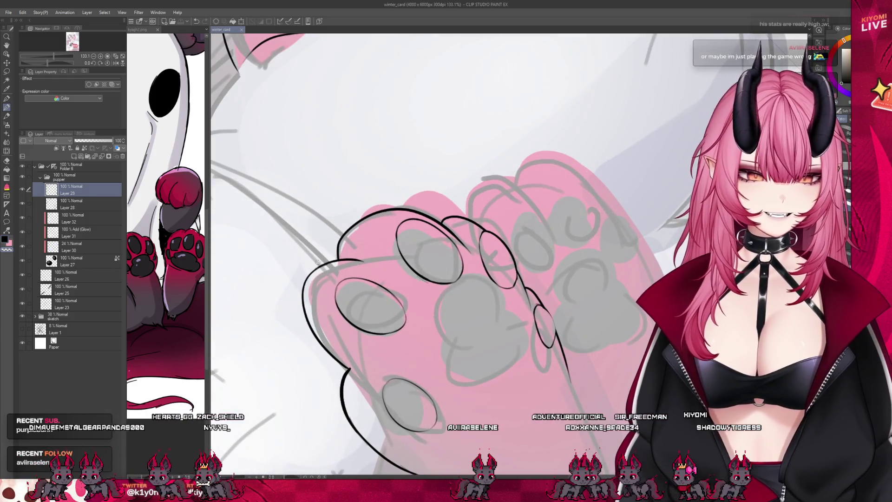
Erase part of the paw's left outline and ink a clean contour around the palm pad.
{"action": "left_click_drag", "start_coordinate": [317, 269], "coordinate": [308, 328]}
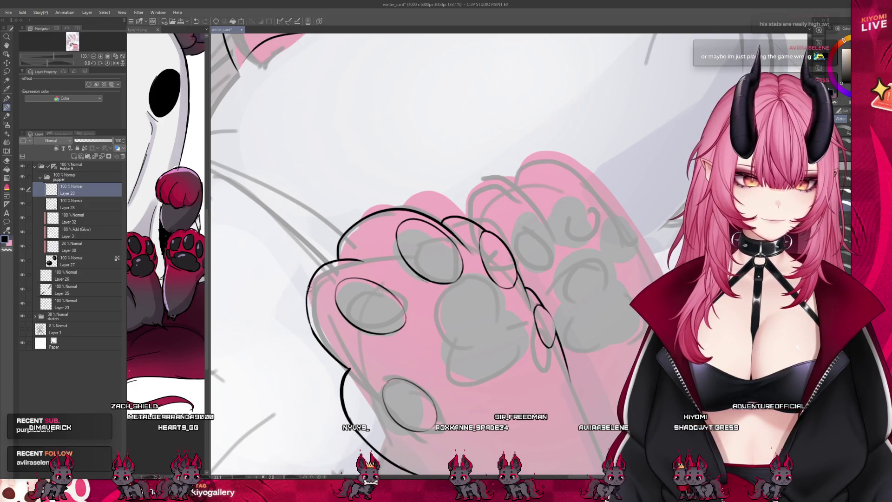
{"action": "scroll", "coordinate": [410, 321], "scroll_direction": "down", "scroll_amount": 2}
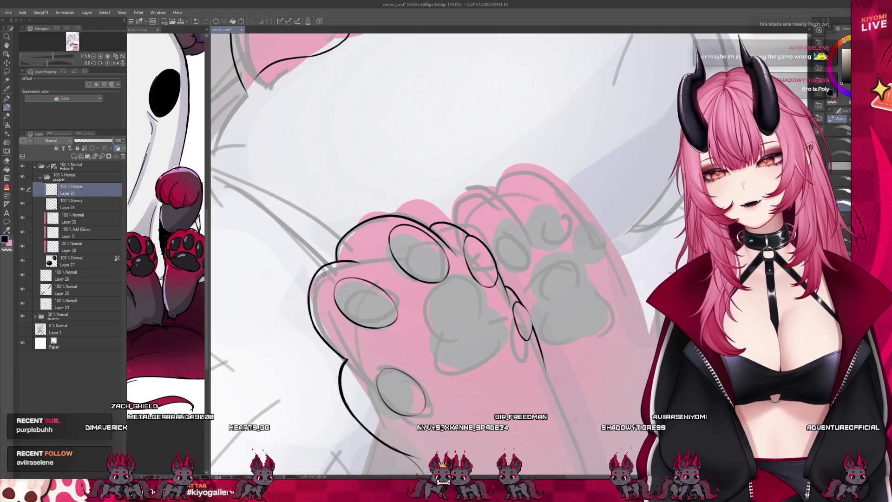
{"action": "scroll", "coordinate": [411, 321], "scroll_direction": "down", "scroll_amount": 2}
{"action": "scroll", "coordinate": [410, 321], "scroll_direction": "down", "scroll_amount": 2}
{"action": "left_click_drag", "start_coordinate": [410, 321], "coordinate": [456, 225]}
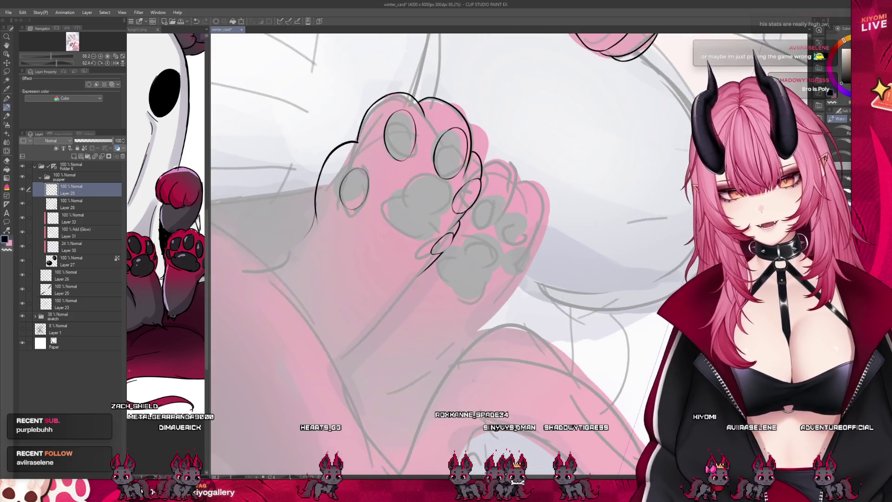
{"action": "scroll", "coordinate": [381, 255], "scroll_direction": "up", "scroll_amount": 1}
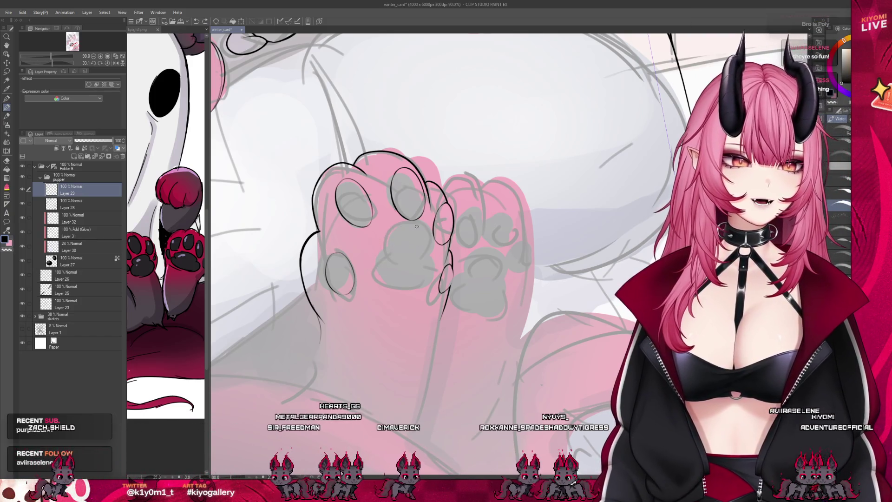
{"action": "left_click_drag", "start_coordinate": [381, 238], "coordinate": [369, 253]}
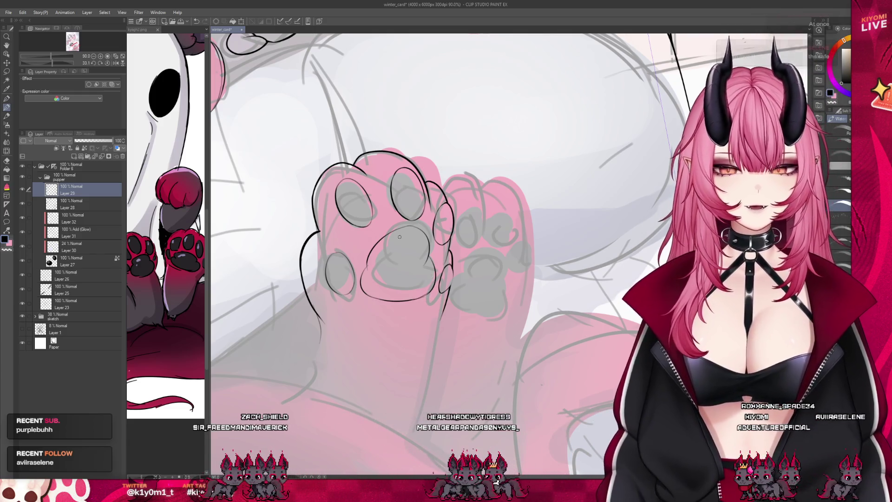
{"action": "scroll", "coordinate": [399, 236], "scroll_direction": "up", "scroll_amount": 1}
{"action": "scroll", "coordinate": [395, 232], "scroll_direction": "up", "scroll_amount": 1}
{"action": "scroll", "coordinate": [386, 225], "scroll_direction": "up", "scroll_amount": 1}
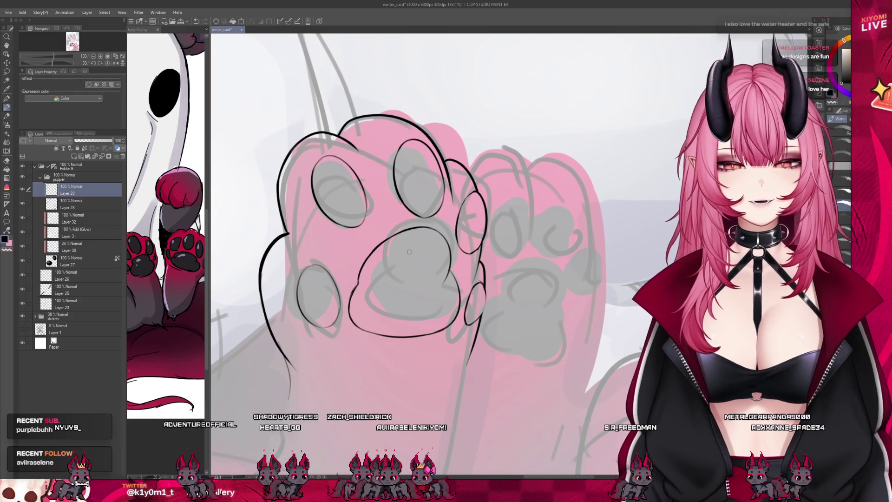
{"action": "scroll", "coordinate": [405, 251], "scroll_direction": "up", "scroll_amount": 3}
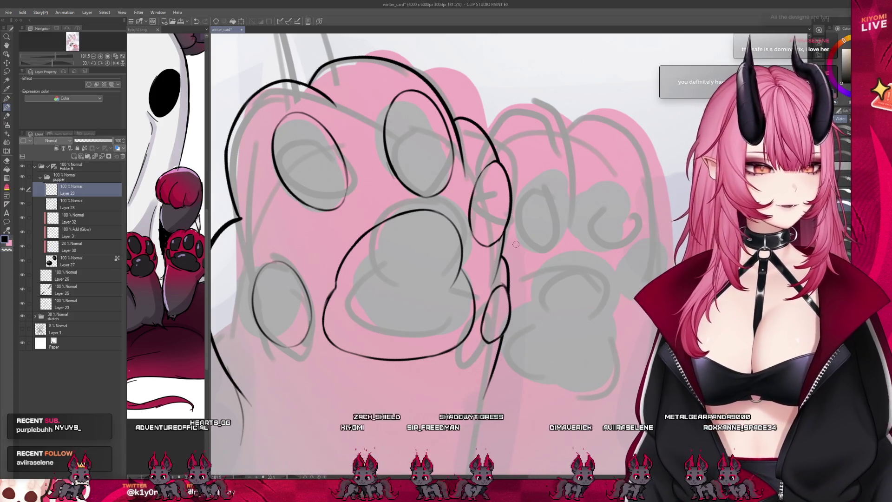
{"action": "scroll", "coordinate": [373, 238], "scroll_direction": "down", "scroll_amount": 3}
{"action": "scroll", "coordinate": [373, 241], "scroll_direction": "down", "scroll_amount": 3}
{"action": "scroll", "coordinate": [374, 240], "scroll_direction": "down", "scroll_amount": 3}
{"action": "scroll", "coordinate": [373, 241], "scroll_direction": "down", "scroll_amount": 2}
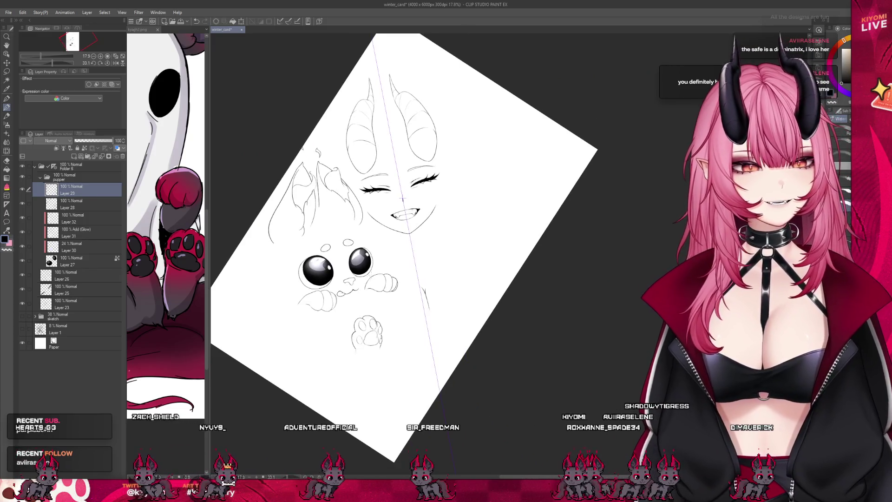
{"action": "scroll", "coordinate": [377, 282], "scroll_direction": "up", "scroll_amount": 1}
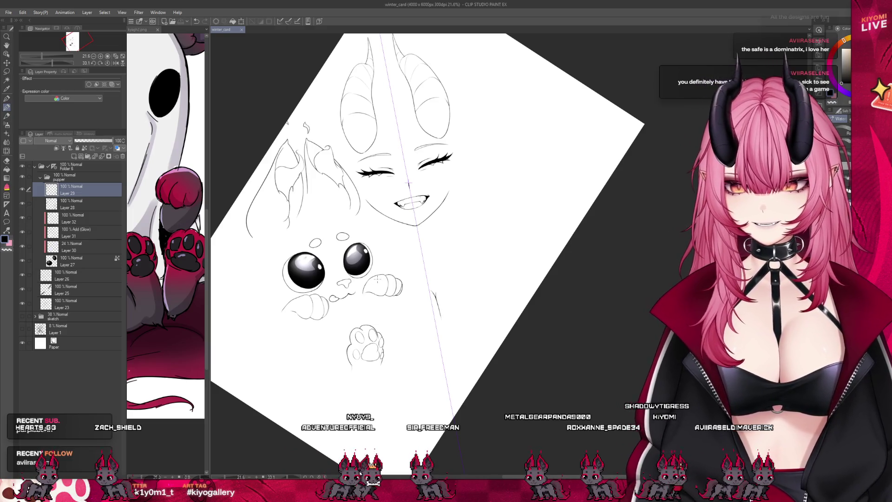
Show the coloured painting folder again and raise its opacity to 100.
{"action": "left_click", "coordinate": [22, 316]}
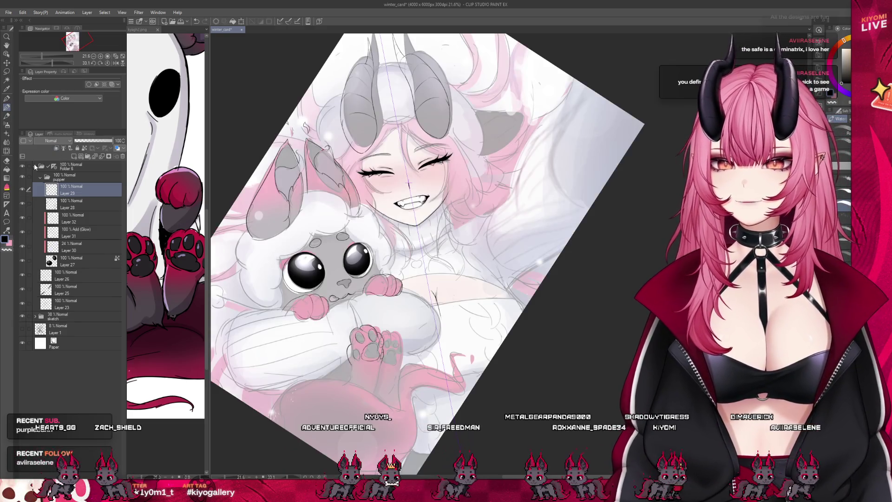
{"action": "left_click", "coordinate": [42, 166]}
{"action": "left_click", "coordinate": [75, 176]}
{"action": "left_click_drag", "start_coordinate": [91, 140], "coordinate": [236, 147]}
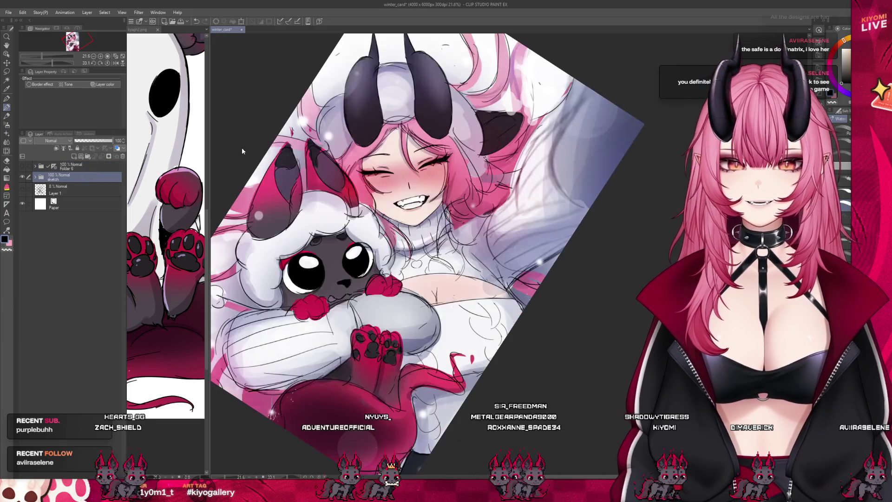
Straighten the rotated view and fit the whole card, slightly enlarged, on screen.
{"action": "key", "text": "ctrl+0"}
{"action": "key", "text": "ctrl+minus"}
{"action": "key", "text": "ctrl+plus"}
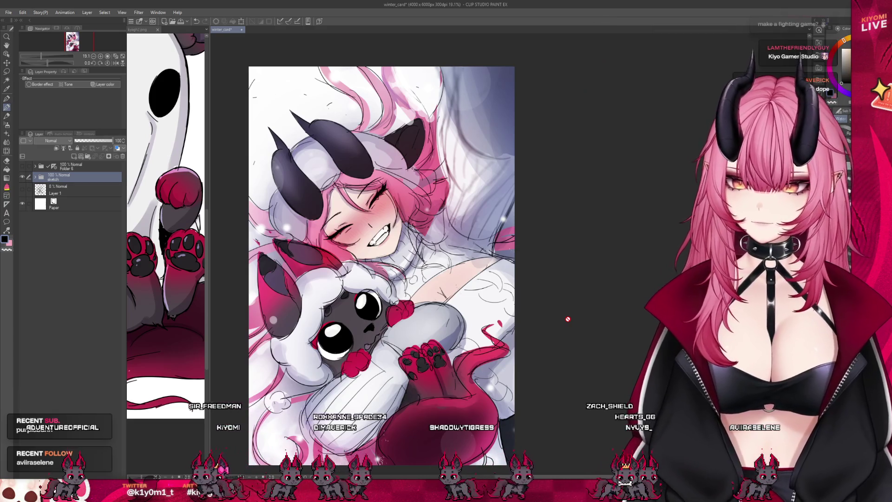
{"action": "scroll", "coordinate": [517, 279], "scroll_direction": "down", "scroll_amount": 1}
{"action": "scroll", "coordinate": [517, 280], "scroll_direction": "up", "scroll_amount": 1}
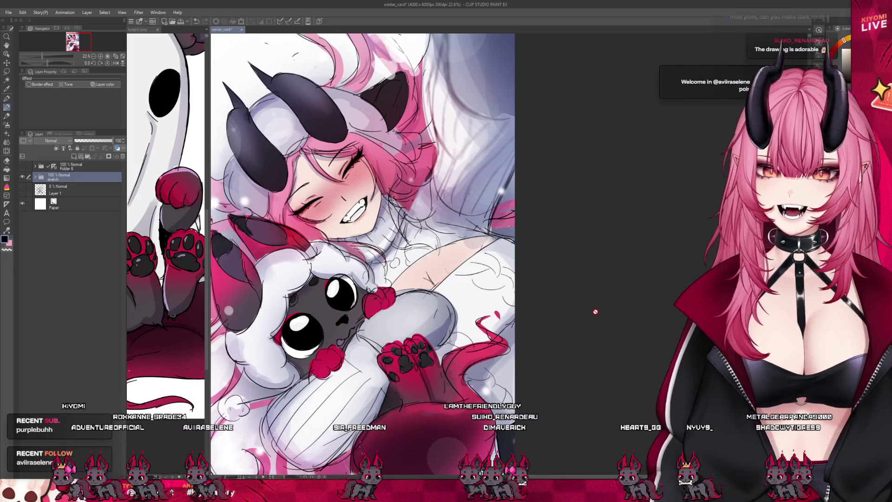
Lower the coloured painting folder's opacity to about 40.
{"action": "left_click_drag", "start_coordinate": [111, 142], "coordinate": [89, 141]}
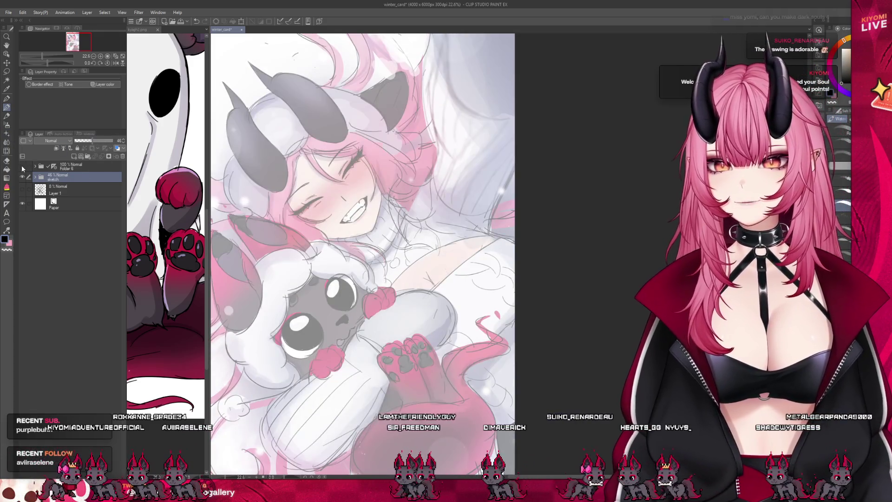
Show the lineart folder, fade the painting further and select the puppy lineart layer.
{"action": "left_click", "coordinate": [22, 166]}
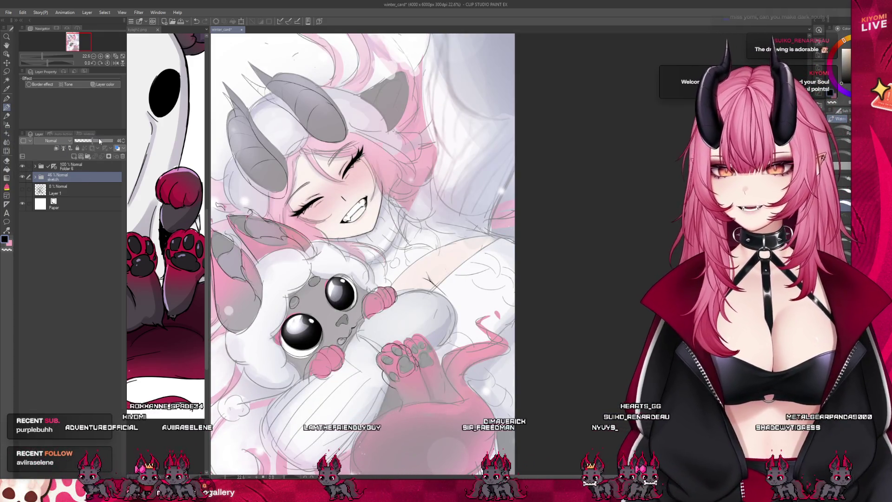
{"action": "left_click_drag", "start_coordinate": [98, 141], "coordinate": [88, 140]}
{"action": "left_click", "coordinate": [84, 167]}
{"action": "scroll", "coordinate": [424, 151], "scroll_direction": "down", "scroll_amount": 3}
{"action": "scroll", "coordinate": [424, 151], "scroll_direction": "up", "scroll_amount": 1}
{"action": "left_click", "coordinate": [81, 188]}
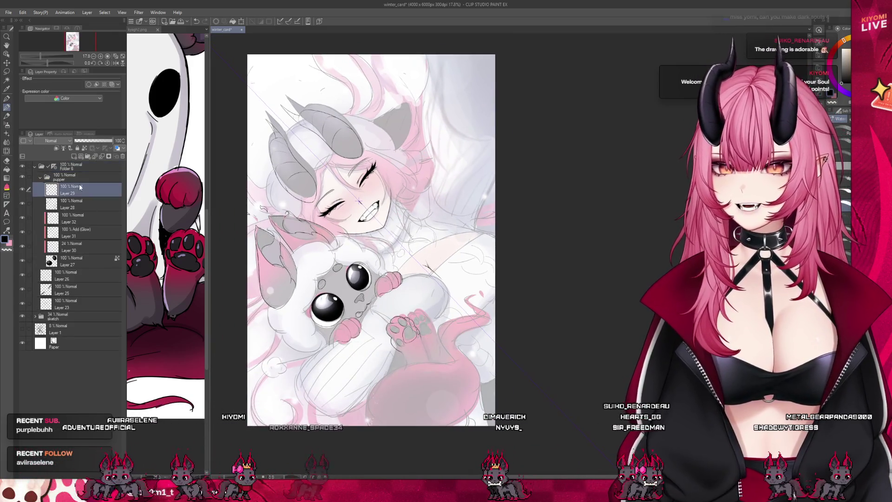
{"action": "scroll", "coordinate": [437, 336], "scroll_direction": "up", "scroll_amount": 3}
{"action": "scroll", "coordinate": [436, 337], "scroll_direction": "up", "scroll_amount": 3}
{"action": "scroll", "coordinate": [437, 337], "scroll_direction": "up", "scroll_amount": 3}
Rotate and reset the view around the paw, then hide the colour painting beneath the lines.
{"action": "key", "text": "asciicircum"}
{"action": "key", "text": "asciicircum"}
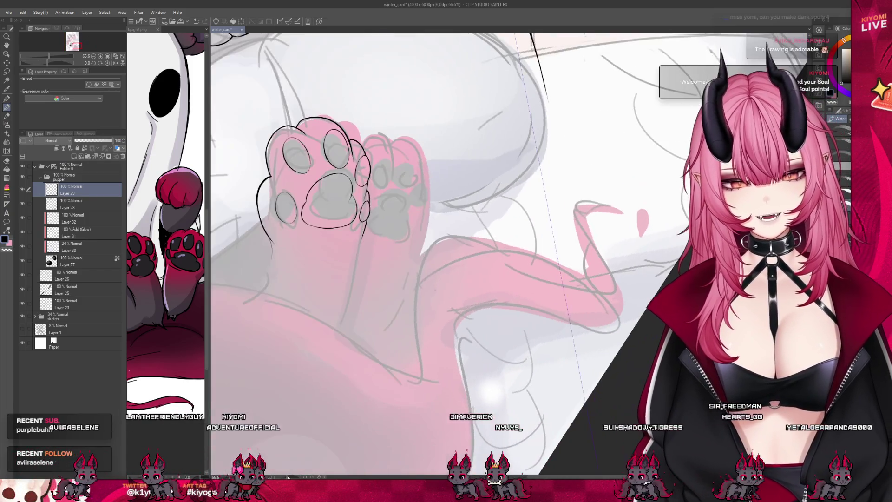
{"action": "key", "text": "asciicircum"}
{"action": "key", "text": "asciicircum"}
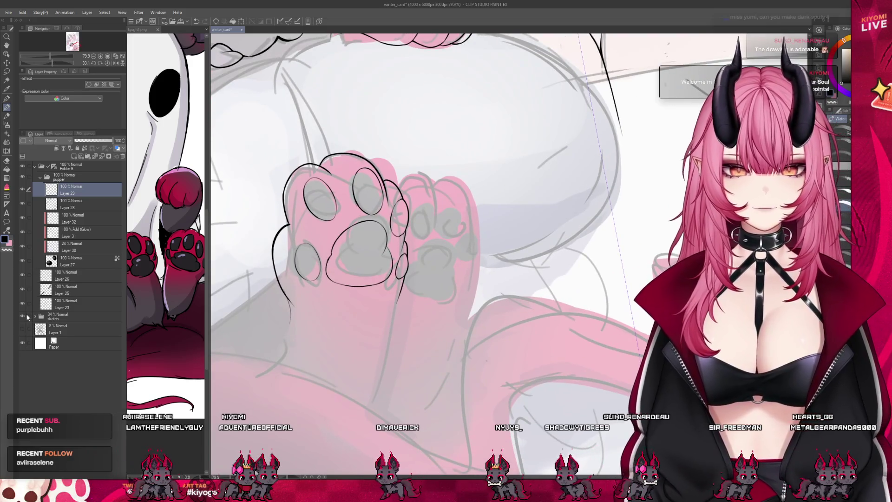
{"action": "key", "text": "ctrl+0"}
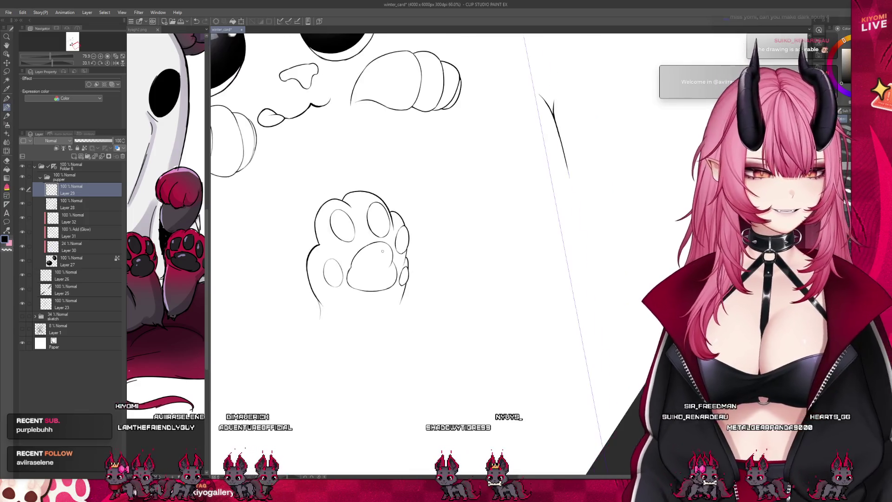
{"action": "scroll", "coordinate": [357, 249], "scroll_direction": "up", "scroll_amount": 2}
{"action": "scroll", "coordinate": [358, 248], "scroll_direction": "up", "scroll_amount": 2}
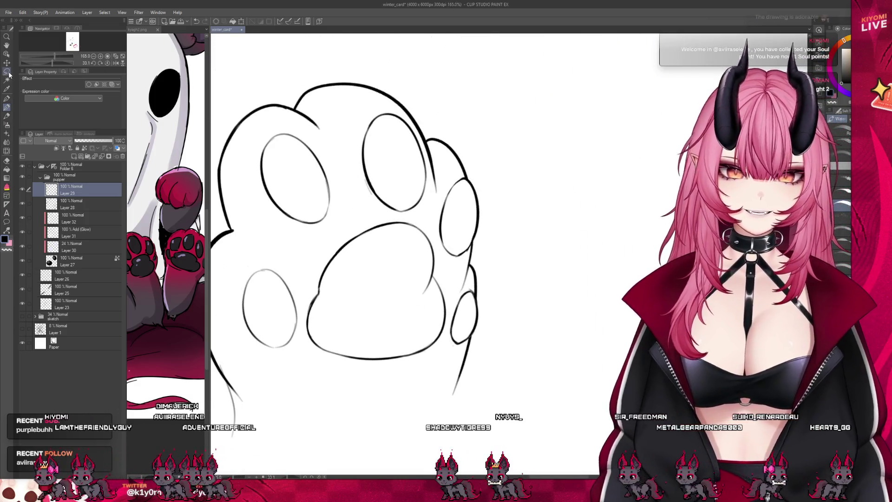
Lasso the central paw pad, skew and nudge it into a new shape, confirm and deselect.
{"action": "mouse_move", "coordinate": [319, 299]}
{"action": "left_mouse_down"}
{"action": "mouse_move", "coordinate": [431, 289]}
{"action": "mouse_move", "coordinate": [317, 297]}
{"action": "left_mouse_up"}
{"action": "key", "text": "ctrl+t"}
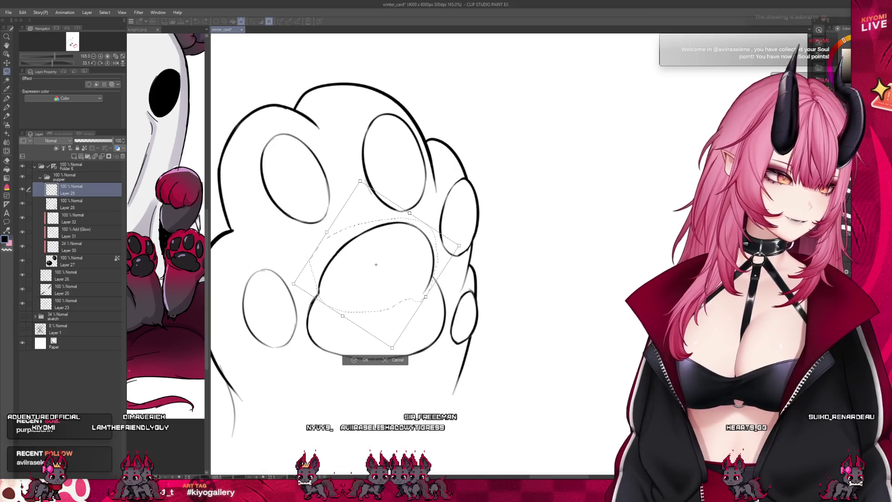
{"action": "left_click_drag", "start_coordinate": [360, 182], "coordinate": [330, 180]}
{"action": "left_click_drag", "start_coordinate": [389, 248], "coordinate": [373, 262]}
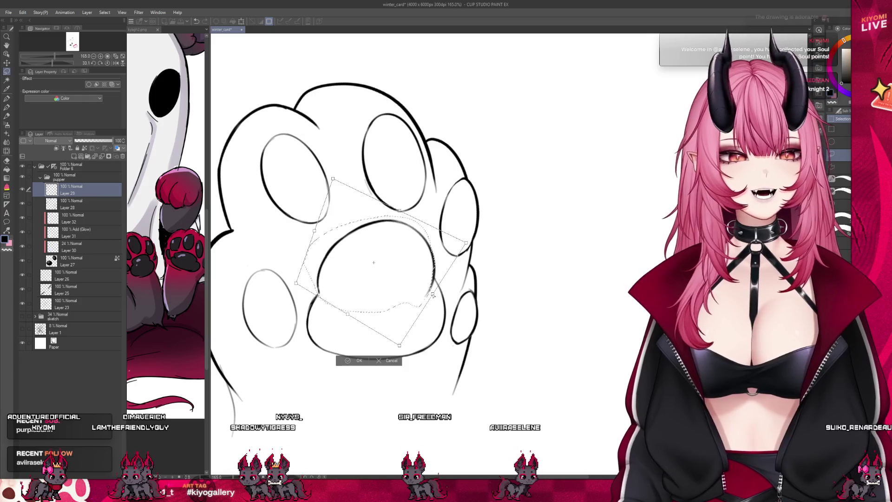
{"action": "left_click_drag", "start_coordinate": [332, 180], "coordinate": [320, 182]}
{"action": "left_click", "coordinate": [354, 362]}
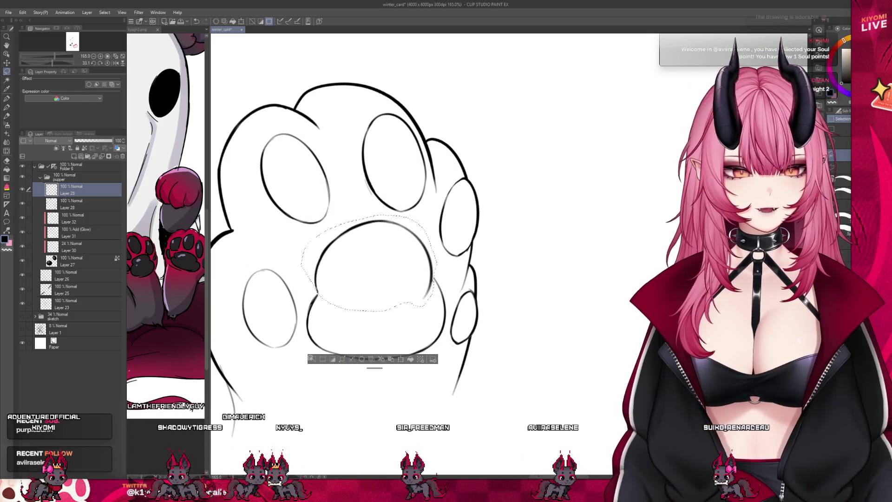
{"action": "key", "text": "ctrl+plus"}
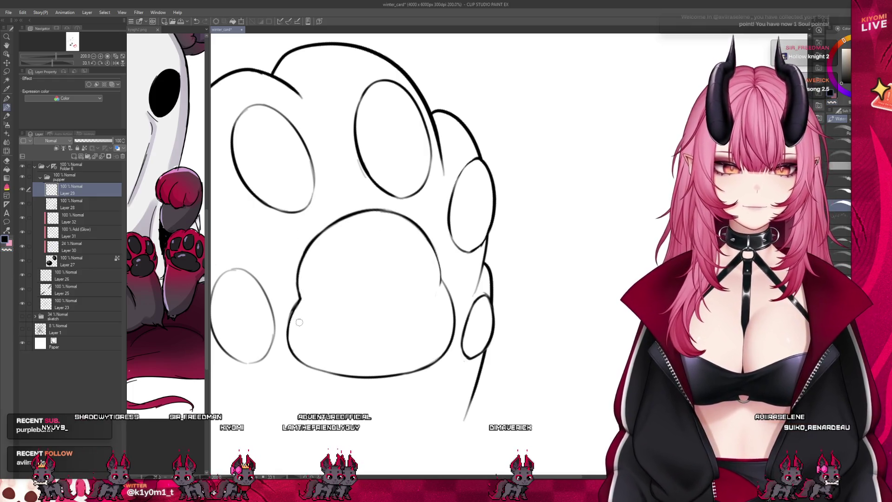
{"action": "scroll", "coordinate": [377, 255], "scroll_direction": "down", "scroll_amount": 2}
{"action": "scroll", "coordinate": [329, 166], "scroll_direction": "up", "scroll_amount": 3}
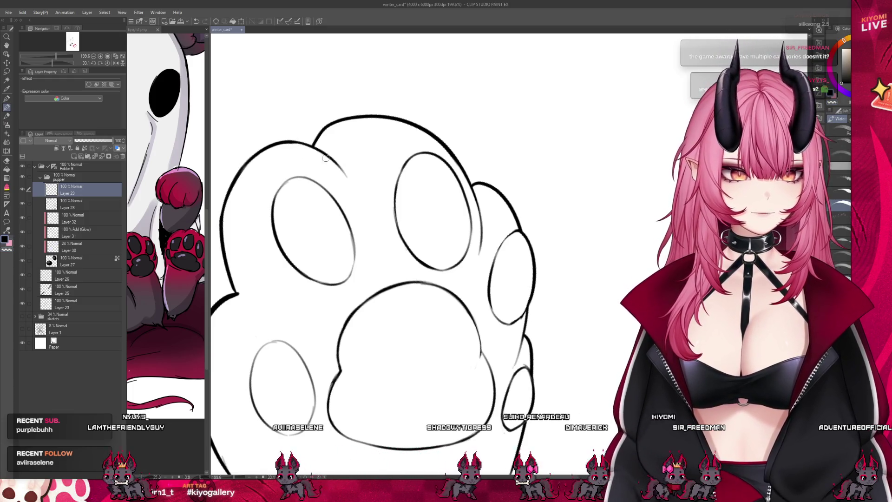
Touch up the line between the toe beans and redraw the big pad's lower-left edge.
{"action": "left_click_drag", "start_coordinate": [342, 171], "coordinate": [353, 188]}
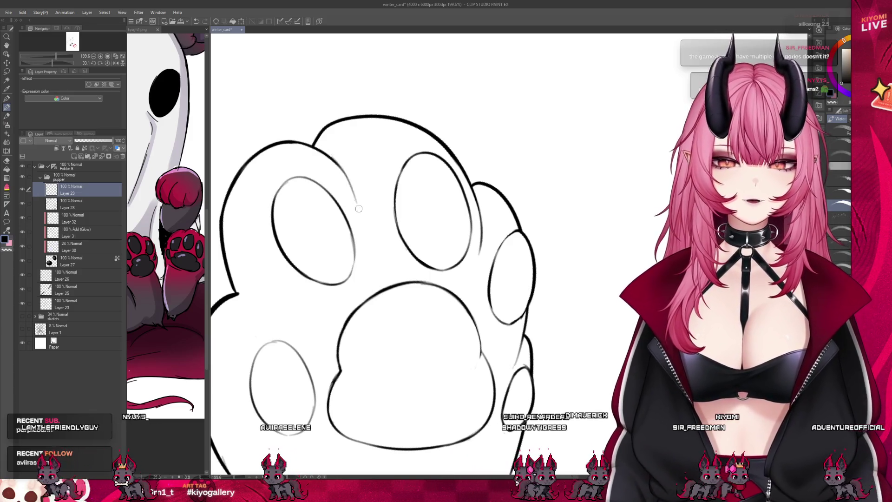
{"action": "scroll", "coordinate": [357, 203], "scroll_direction": "down", "scroll_amount": 1}
{"action": "scroll", "coordinate": [367, 202], "scroll_direction": "down", "scroll_amount": 2}
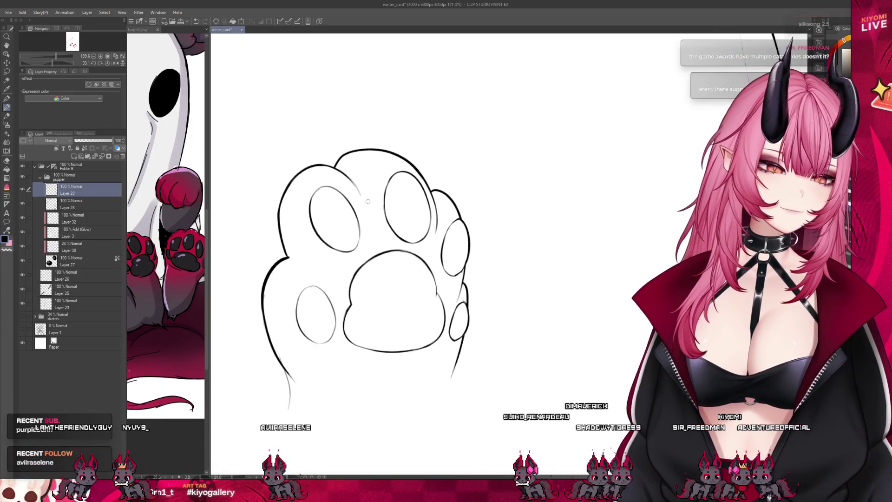
{"action": "scroll", "coordinate": [368, 201], "scroll_direction": "down", "scroll_amount": 1}
{"action": "scroll", "coordinate": [370, 204], "scroll_direction": "up", "scroll_amount": 1}
{"action": "scroll", "coordinate": [371, 206], "scroll_direction": "up", "scroll_amount": 1}
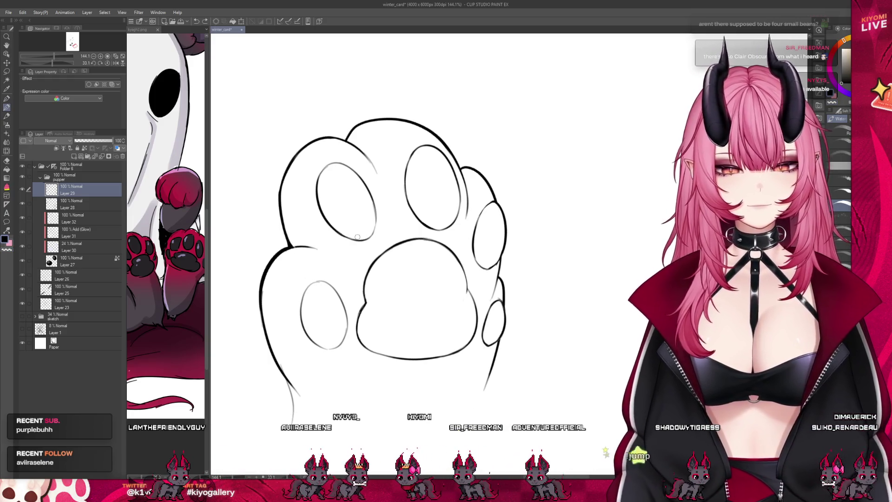
{"action": "scroll", "coordinate": [356, 232], "scroll_direction": "down", "scroll_amount": 1}
{"action": "scroll", "coordinate": [356, 231], "scroll_direction": "down", "scroll_amount": 1}
{"action": "scroll", "coordinate": [390, 244], "scroll_direction": "up", "scroll_amount": 1}
{"action": "scroll", "coordinate": [411, 252], "scroll_direction": "up", "scroll_amount": 1}
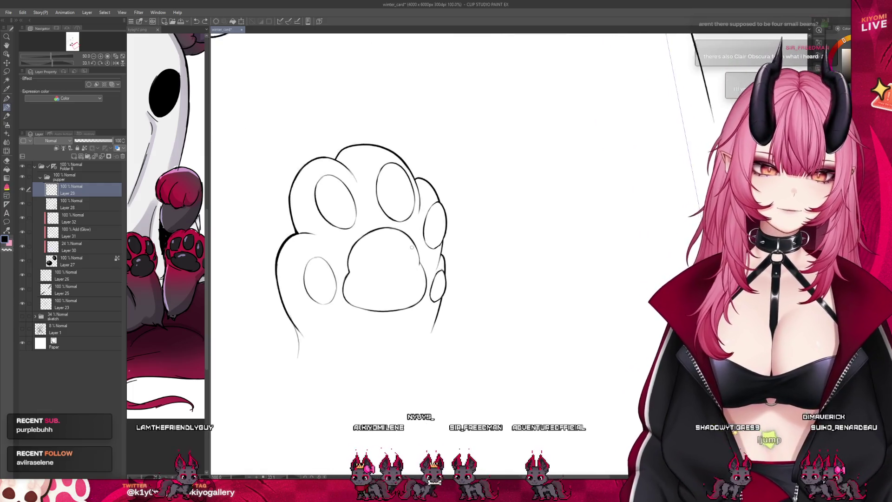
{"action": "scroll", "coordinate": [428, 256], "scroll_direction": "up", "scroll_amount": 2}
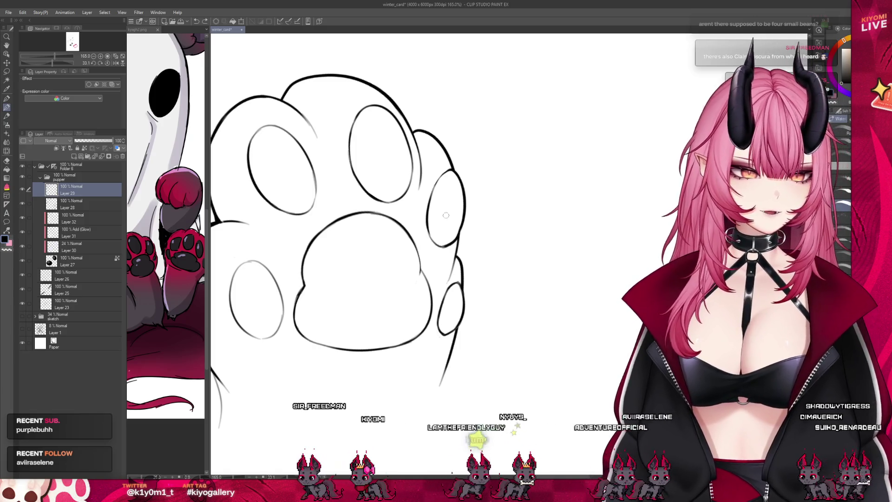
{"action": "scroll", "coordinate": [492, 170], "scroll_direction": "down", "scroll_amount": 3}
{"action": "scroll", "coordinate": [493, 171], "scroll_direction": "down", "scroll_amount": 3}
{"action": "key", "text": "minus"}
{"action": "key", "text": "minus"}
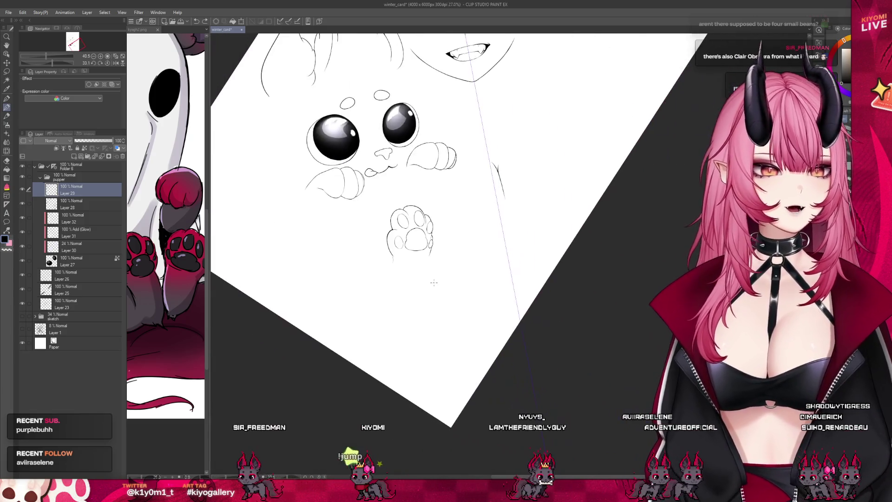
{"action": "scroll", "coordinate": [407, 281], "scroll_direction": "up", "scroll_amount": 1}
{"action": "scroll", "coordinate": [408, 281], "scroll_direction": "up", "scroll_amount": 2}
{"action": "scroll", "coordinate": [407, 281], "scroll_direction": "up", "scroll_amount": 2}
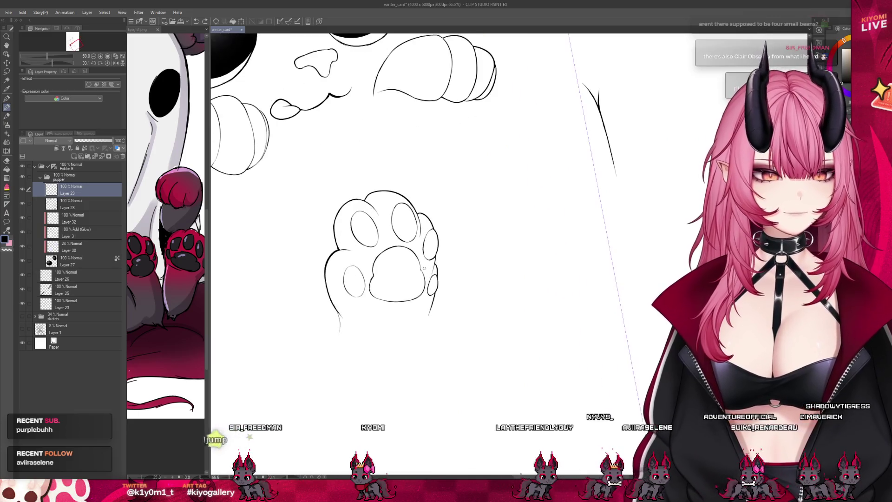
{"action": "scroll", "coordinate": [407, 281], "scroll_direction": "up", "scroll_amount": 1}
{"action": "scroll", "coordinate": [408, 281], "scroll_direction": "up", "scroll_amount": 1}
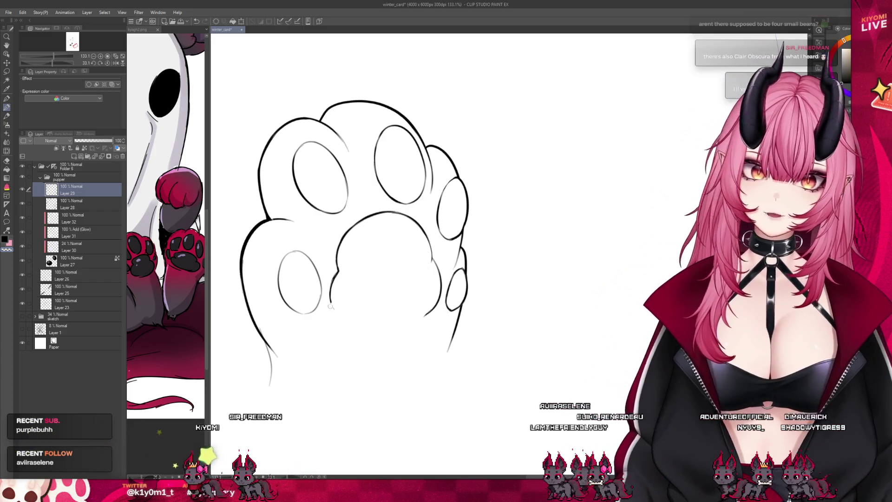
{"action": "mouse_move", "coordinate": [336, 311]}
{"action": "left_mouse_down"}
{"action": "mouse_move", "coordinate": [347, 322]}
{"action": "mouse_move", "coordinate": [427, 315]}
{"action": "left_mouse_up"}
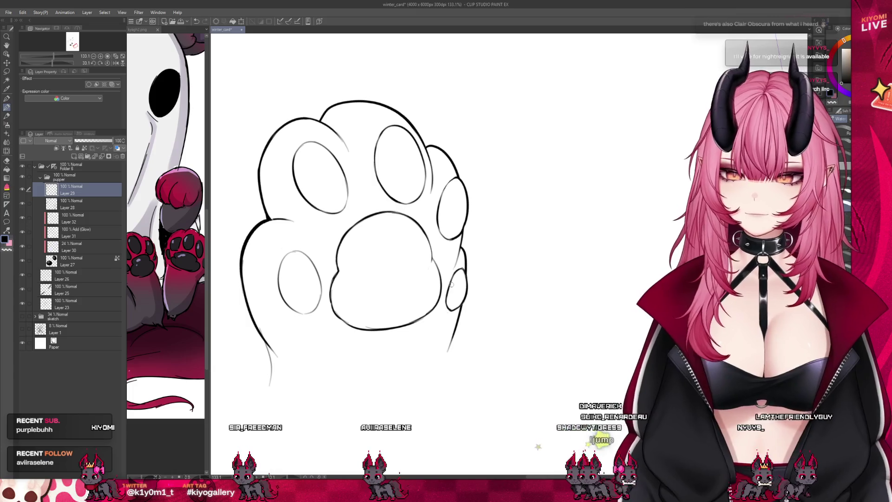
{"action": "scroll", "coordinate": [452, 283], "scroll_direction": "up", "scroll_amount": 3}
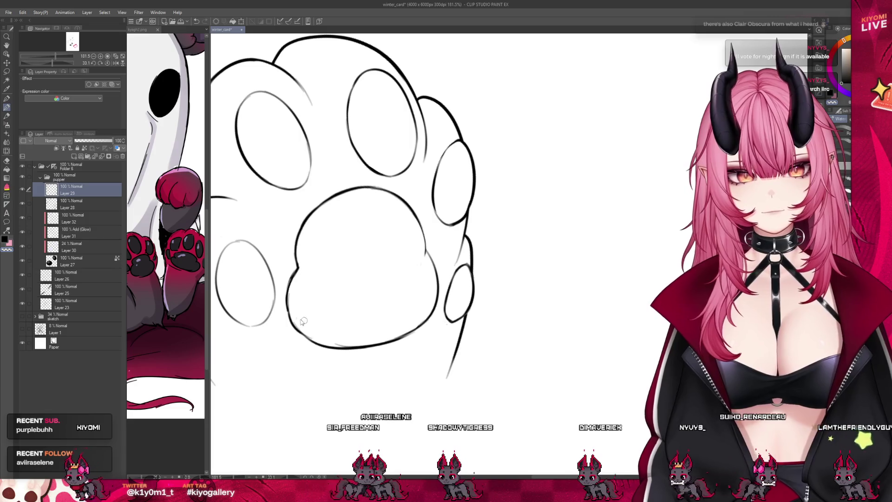
{"action": "scroll", "coordinate": [378, 306], "scroll_direction": "down", "scroll_amount": 2}
{"action": "scroll", "coordinate": [378, 306], "scroll_direction": "down", "scroll_amount": 2}
{"action": "scroll", "coordinate": [390, 320], "scroll_direction": "down", "scroll_amount": 1}
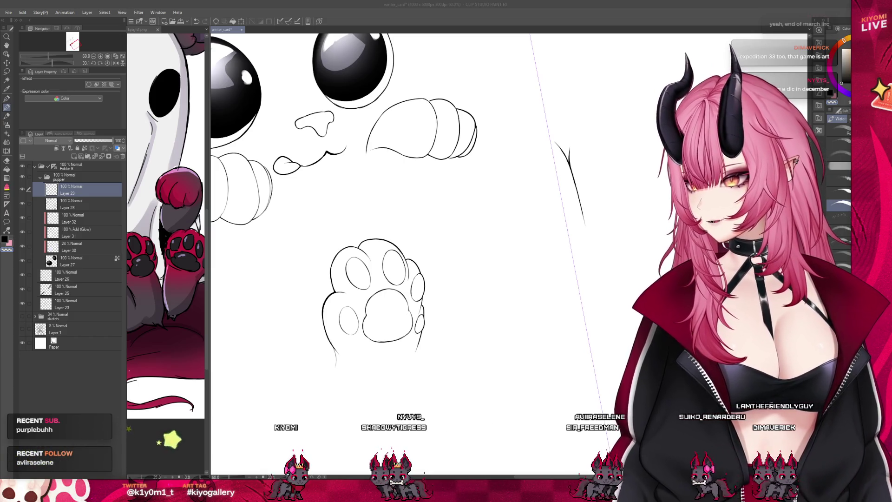
{"action": "scroll", "coordinate": [418, 356], "scroll_direction": "up", "scroll_amount": 1}
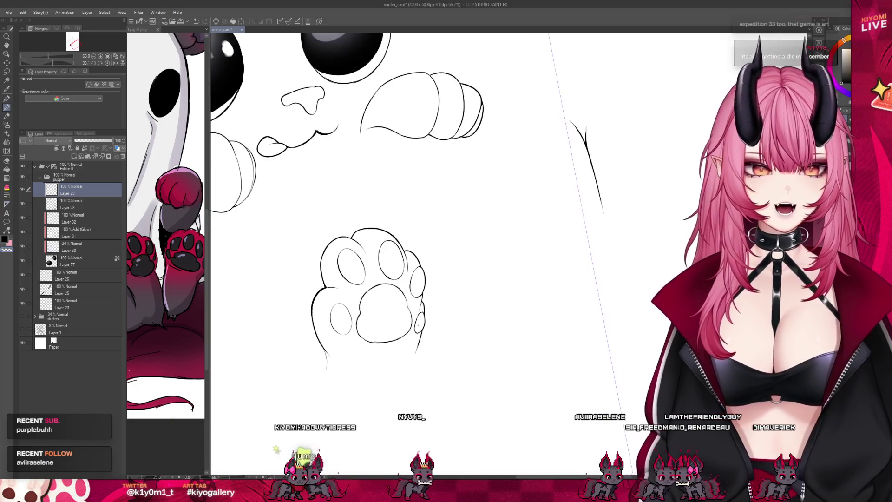
{"action": "scroll", "coordinate": [415, 322], "scroll_direction": "up", "scroll_amount": 2}
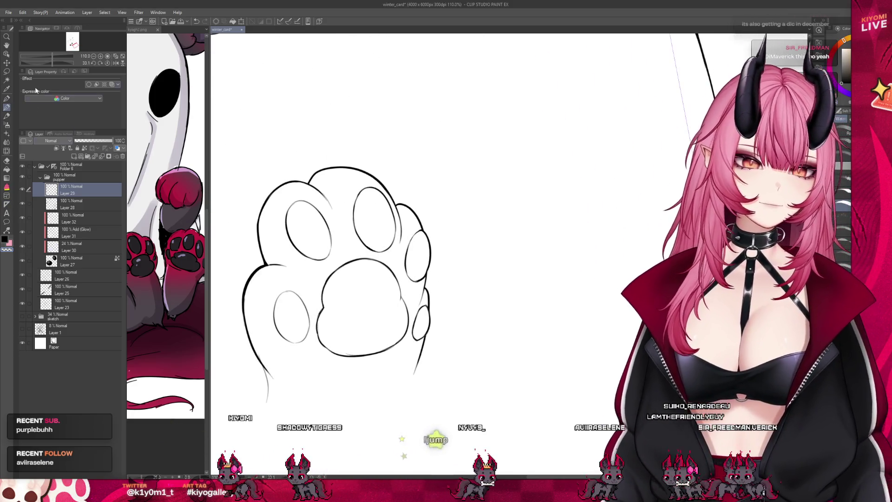
{"action": "left_click", "coordinate": [7, 162]}
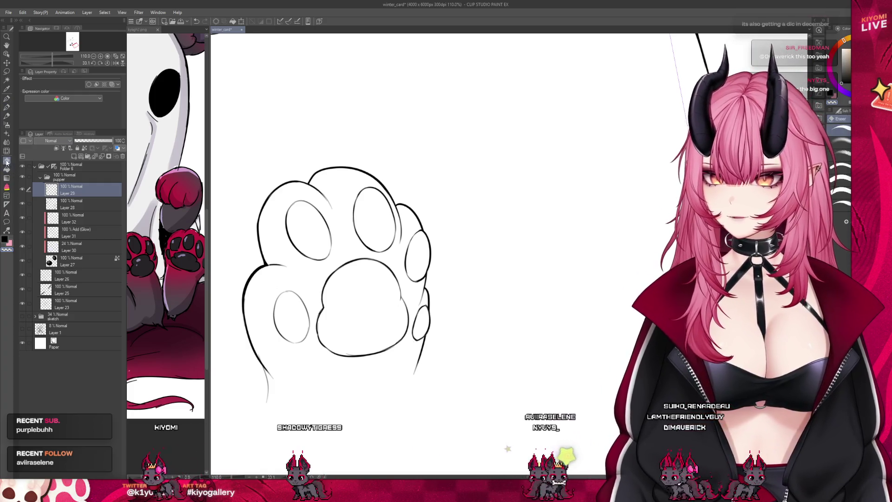
Ink the paw's right edge, undo stray strokes and erase sketch lines around the top-left toe.
{"action": "left_click", "coordinate": [7, 180]}
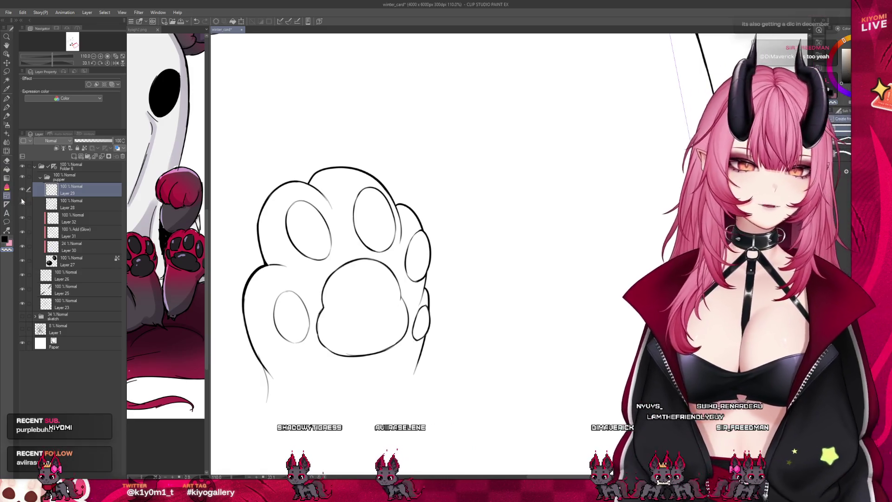
{"action": "left_click_drag", "start_coordinate": [429, 279], "coordinate": [414, 349]}
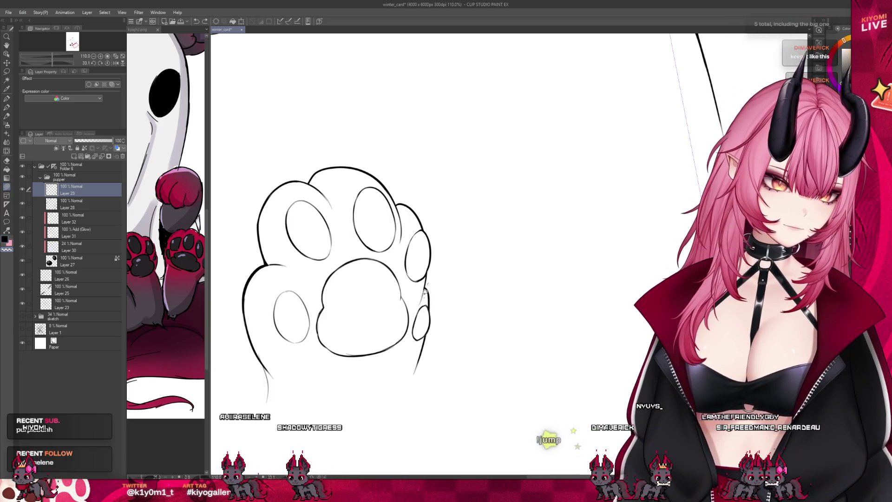
{"action": "key", "text": "ctrl+z"}
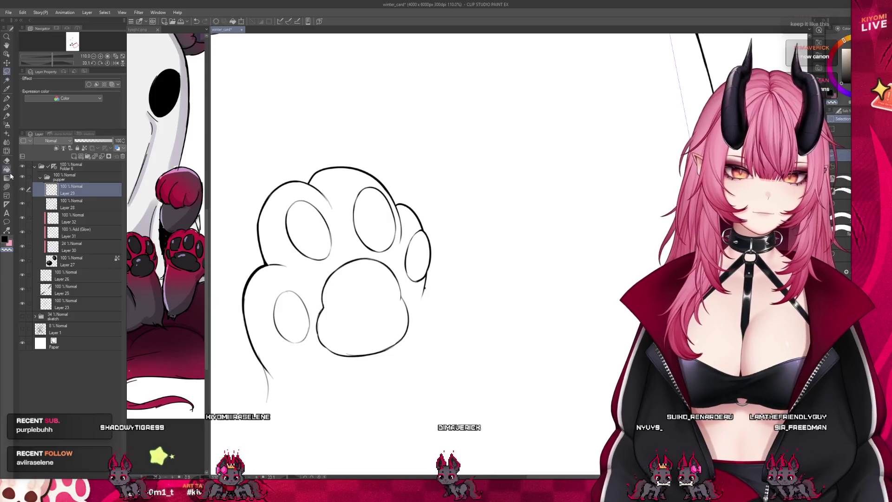
{"action": "mouse_move", "coordinate": [264, 221]}
{"action": "left_mouse_down"}
{"action": "mouse_move", "coordinate": [327, 240]}
{"action": "mouse_move", "coordinate": [336, 187]}
{"action": "left_mouse_up"}
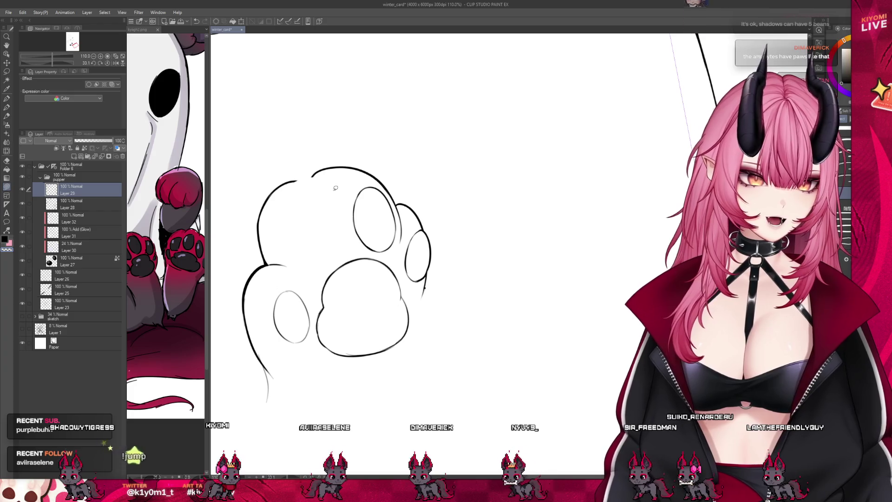
Erase the paw's left outline and re-sketch the left toe, top curve and guide lines inside the paw.
{"action": "left_click_drag", "start_coordinate": [310, 268], "coordinate": [268, 263]}
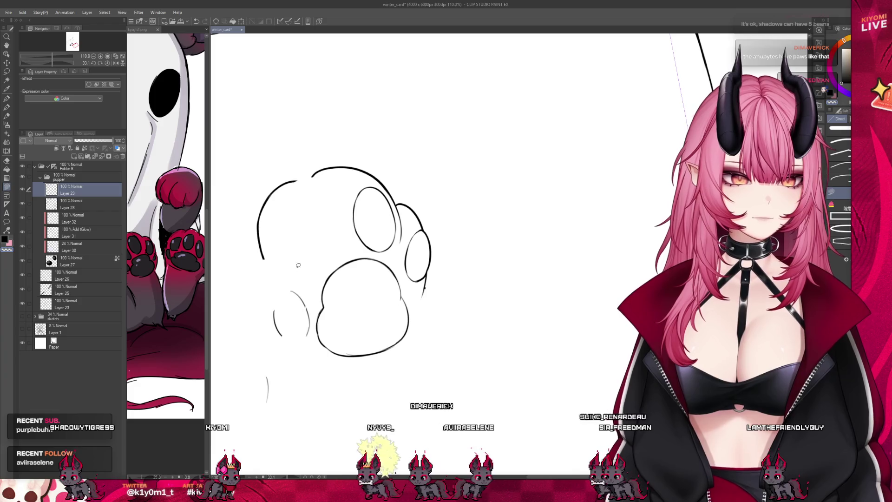
{"action": "mouse_move", "coordinate": [246, 335]}
{"action": "left_mouse_down"}
{"action": "mouse_move", "coordinate": [291, 269]}
{"action": "mouse_move", "coordinate": [308, 352]}
{"action": "left_mouse_up"}
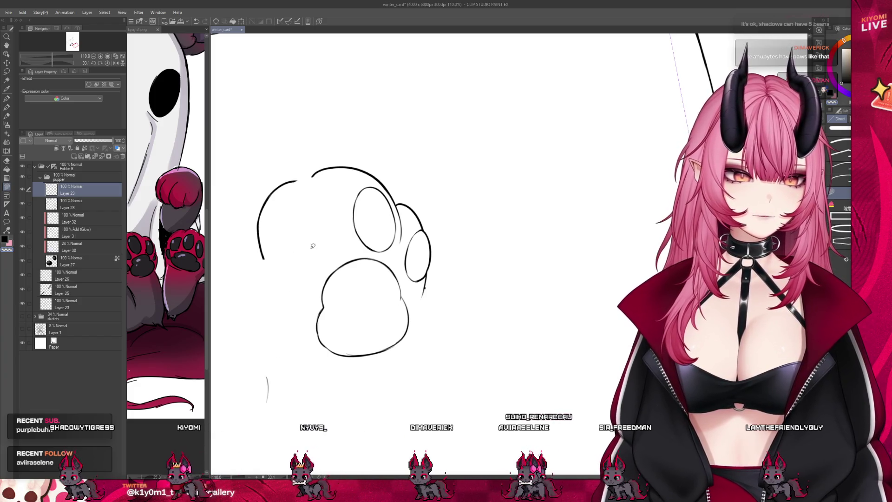
{"action": "mouse_move", "coordinate": [296, 181]}
{"action": "left_mouse_down"}
{"action": "mouse_move", "coordinate": [334, 194]}
{"action": "mouse_move", "coordinate": [341, 233]}
{"action": "left_mouse_up"}
{"action": "mouse_move", "coordinate": [315, 201]}
{"action": "left_mouse_down"}
{"action": "mouse_move", "coordinate": [308, 211]}
{"action": "mouse_move", "coordinate": [316, 204]}
{"action": "left_mouse_up"}
{"action": "left_click_drag", "start_coordinate": [282, 274], "coordinate": [285, 345]}
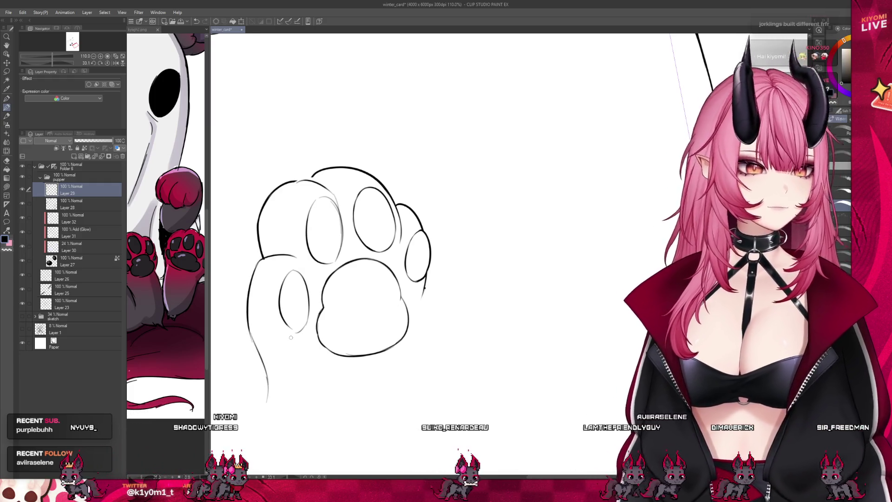
{"action": "scroll", "coordinate": [290, 338], "scroll_direction": "down", "scroll_amount": 3}
{"action": "scroll", "coordinate": [291, 338], "scroll_direction": "down", "scroll_amount": 3}
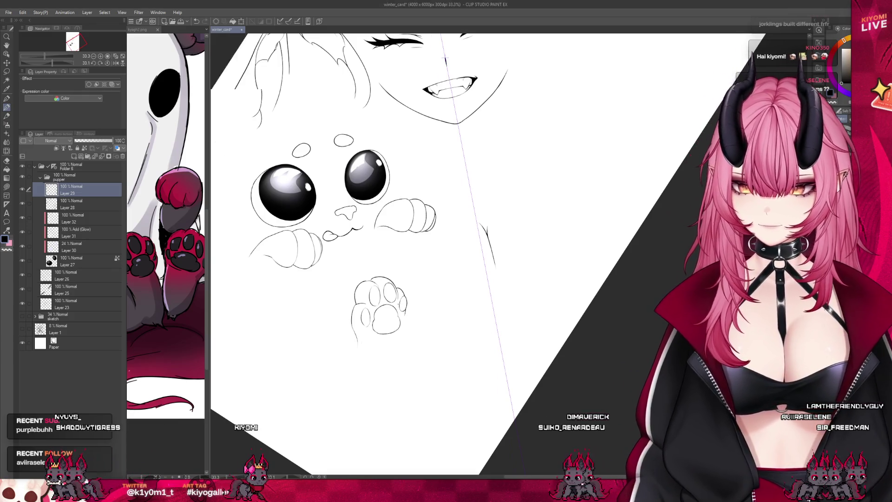
{"action": "left_click_drag", "start_coordinate": [445, 61], "coordinate": [445, 133]}
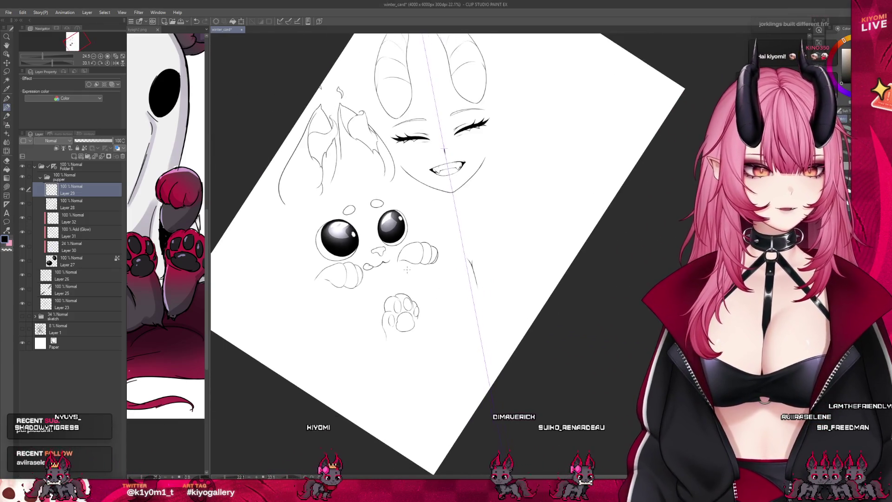
{"action": "scroll", "coordinate": [408, 273], "scroll_direction": "up", "scroll_amount": 1}
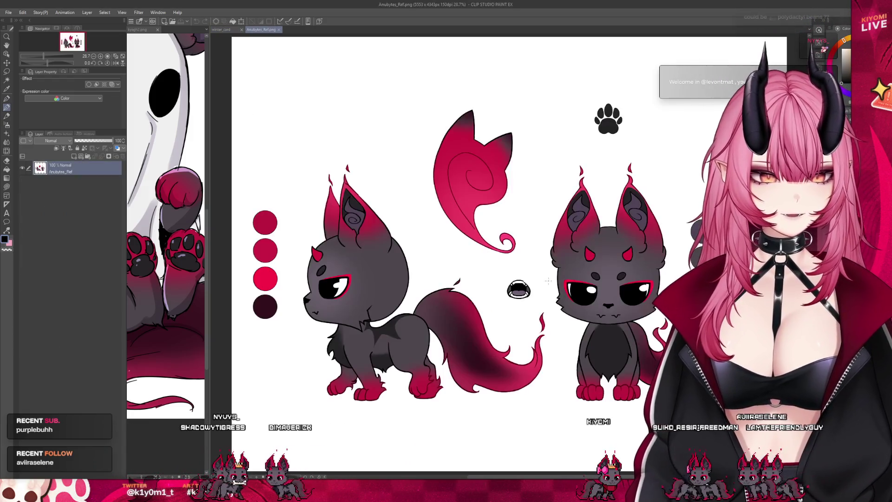
{"action": "scroll", "coordinate": [517, 140], "scroll_direction": "up", "scroll_amount": 2}
{"action": "scroll", "coordinate": [517, 139], "scroll_direction": "up", "scroll_amount": 2}
{"action": "scroll", "coordinate": [461, 175], "scroll_direction": "up", "scroll_amount": 2}
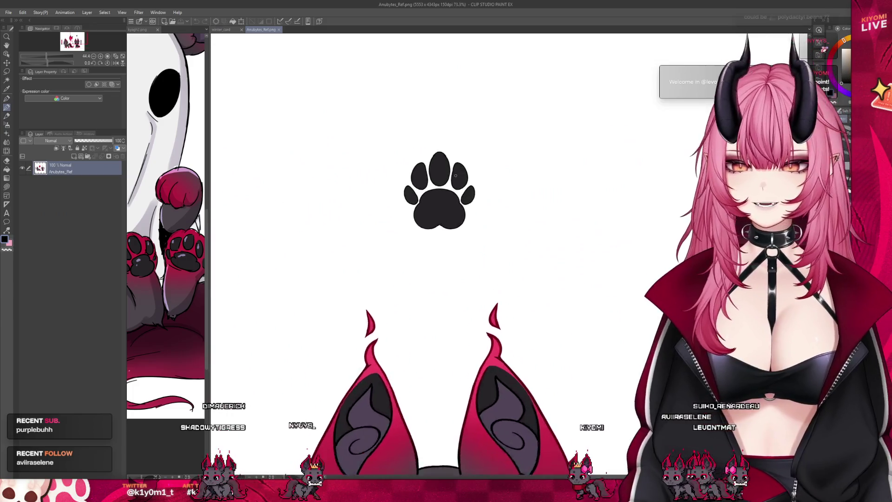
{"action": "scroll", "coordinate": [461, 175], "scroll_direction": "up", "scroll_amount": 1}
{"action": "scroll", "coordinate": [460, 167], "scroll_direction": "up", "scroll_amount": 1}
{"action": "scroll", "coordinate": [459, 160], "scroll_direction": "down", "scroll_amount": 1}
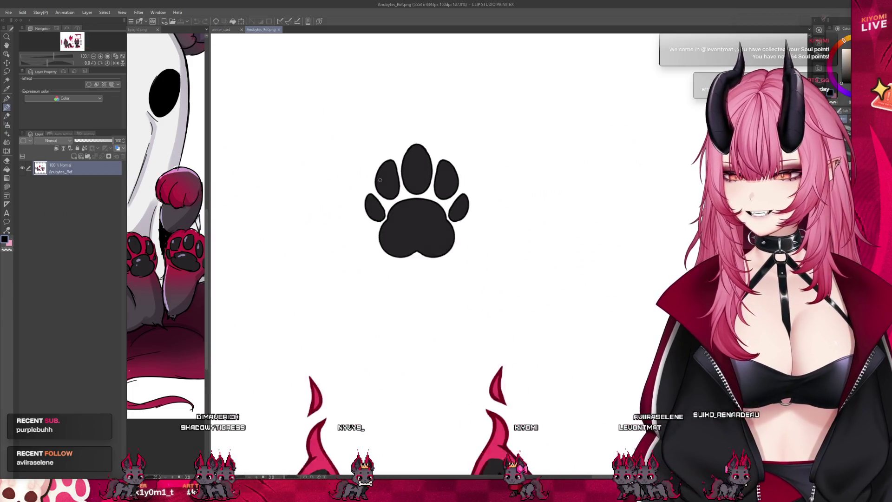
{"action": "scroll", "coordinate": [457, 167], "scroll_direction": "down", "scroll_amount": 2}
{"action": "scroll", "coordinate": [454, 178], "scroll_direction": "down", "scroll_amount": 1}
{"action": "scroll", "coordinate": [449, 185], "scroll_direction": "down", "scroll_amount": 1}
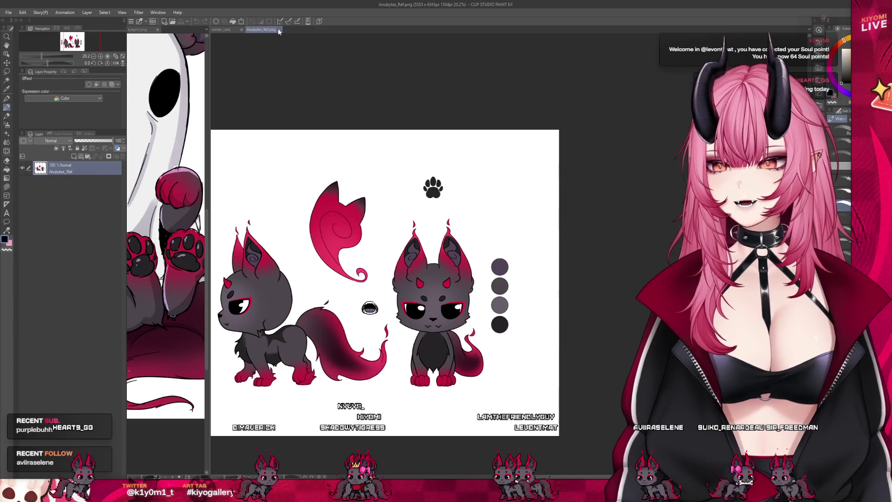
{"action": "left_click", "coordinate": [278, 29]}
{"action": "scroll", "coordinate": [454, 352], "scroll_direction": "up", "scroll_amount": 3}
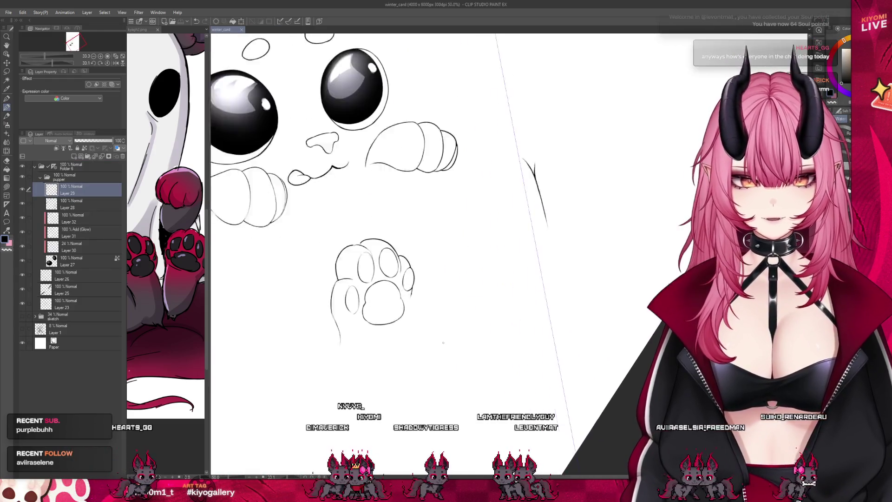
{"action": "scroll", "coordinate": [418, 328], "scroll_direction": "up", "scroll_amount": 3}
{"action": "scroll", "coordinate": [363, 307], "scroll_direction": "up", "scroll_amount": 3}
{"action": "scroll", "coordinate": [303, 288], "scroll_direction": "up", "scroll_amount": 3}
{"action": "scroll", "coordinate": [304, 287], "scroll_direction": "up", "scroll_amount": 1}
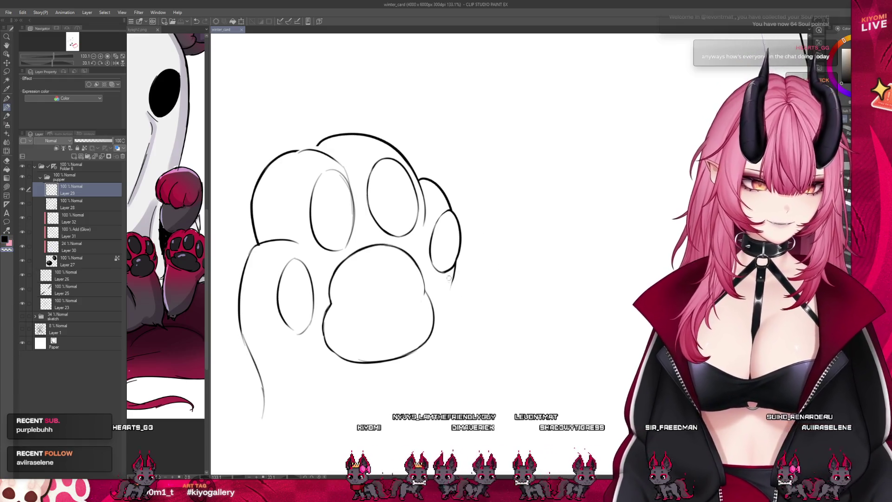
Ink the paw's right edge, lengthen the lower-left outline and erase the left toe's right side.
{"action": "left_click_drag", "start_coordinate": [455, 273], "coordinate": [446, 352]}
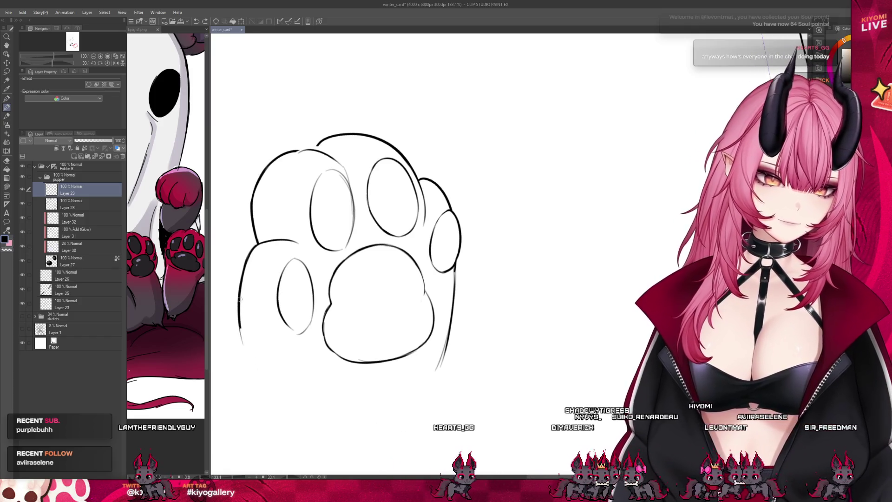
{"action": "left_click_drag", "start_coordinate": [240, 318], "coordinate": [264, 391]}
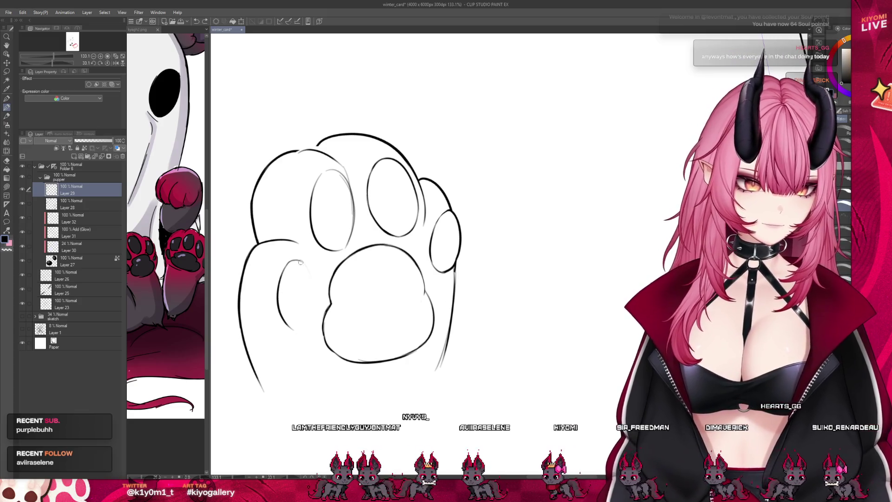
{"action": "left_click_drag", "start_coordinate": [304, 327], "coordinate": [301, 262]}
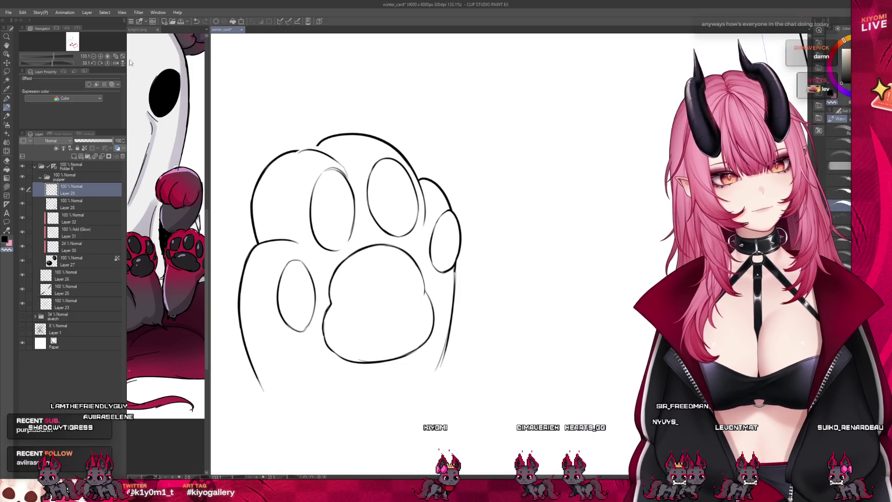
Lasso the upper-right toe bean and rotate it to a new angle with Ctrl+T.
{"action": "left_click", "coordinate": [8, 70]}
{"action": "left_click_drag", "start_coordinate": [370, 155], "coordinate": [394, 241]}
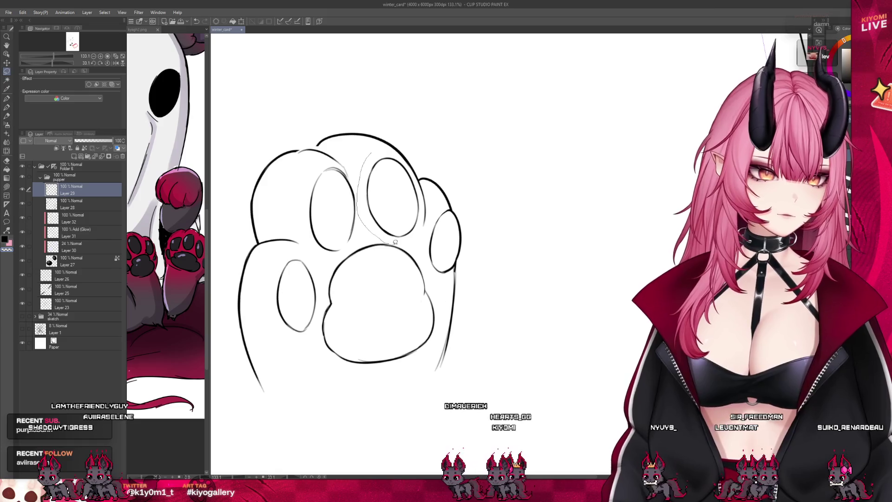
{"action": "mouse_move", "coordinate": [404, 161]}
{"action": "left_mouse_down"}
{"action": "mouse_move", "coordinate": [371, 155]}
{"action": "mouse_move", "coordinate": [412, 204]}
{"action": "mouse_move", "coordinate": [383, 200]}
{"action": "left_mouse_up"}
{"action": "key", "text": "ctrl+t"}
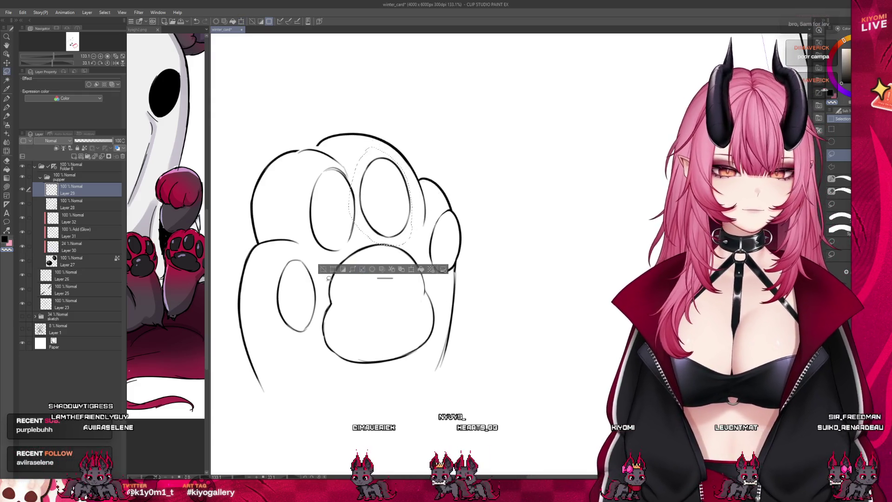
{"action": "left_click", "coordinate": [361, 273]}
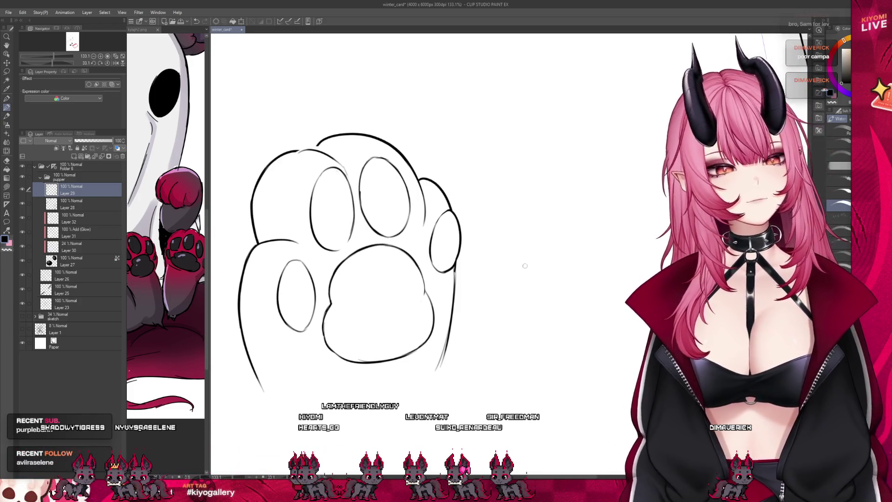
{"action": "scroll", "coordinate": [374, 199], "scroll_direction": "up", "scroll_amount": 1}
{"action": "scroll", "coordinate": [375, 204], "scroll_direction": "down", "scroll_amount": 3}
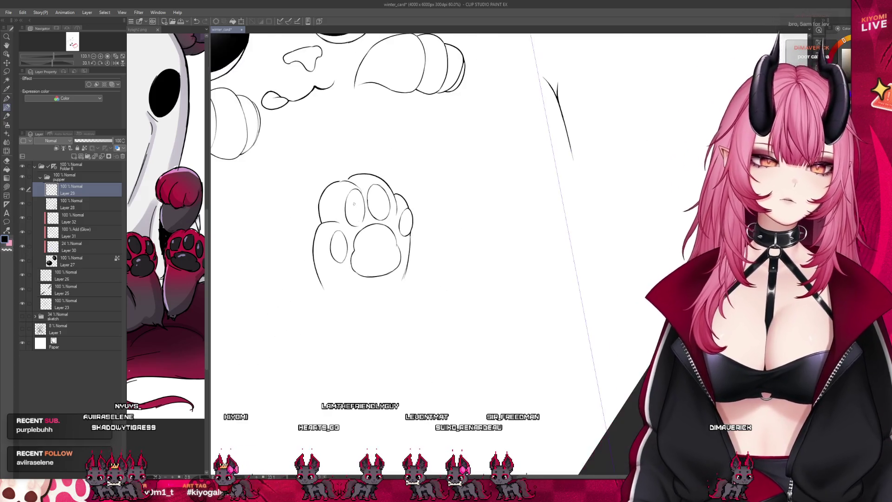
{"action": "scroll", "coordinate": [375, 205], "scroll_direction": "up", "scroll_amount": 2}
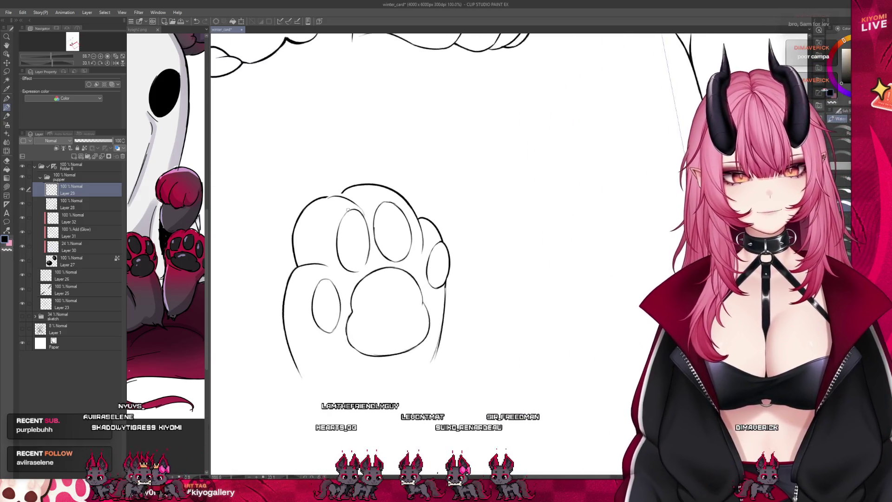
{"action": "scroll", "coordinate": [346, 209], "scroll_direction": "up", "scroll_amount": 1}
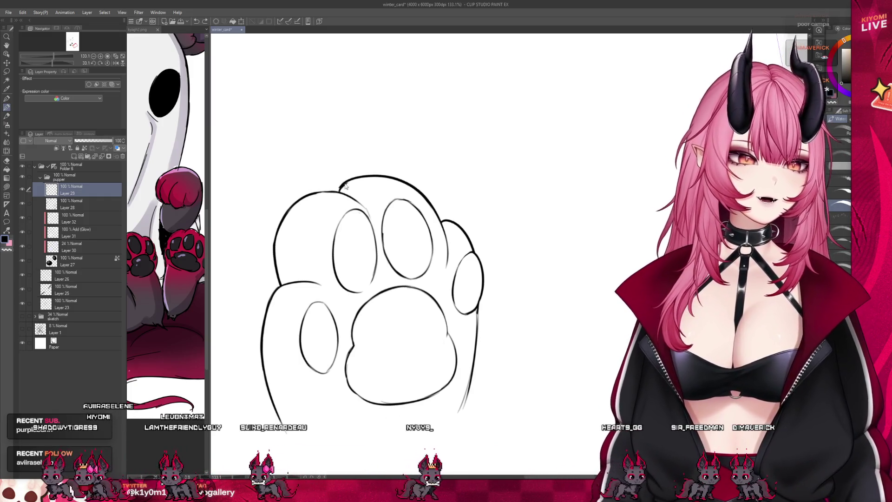
{"action": "scroll", "coordinate": [391, 174], "scroll_direction": "down", "scroll_amount": 3}
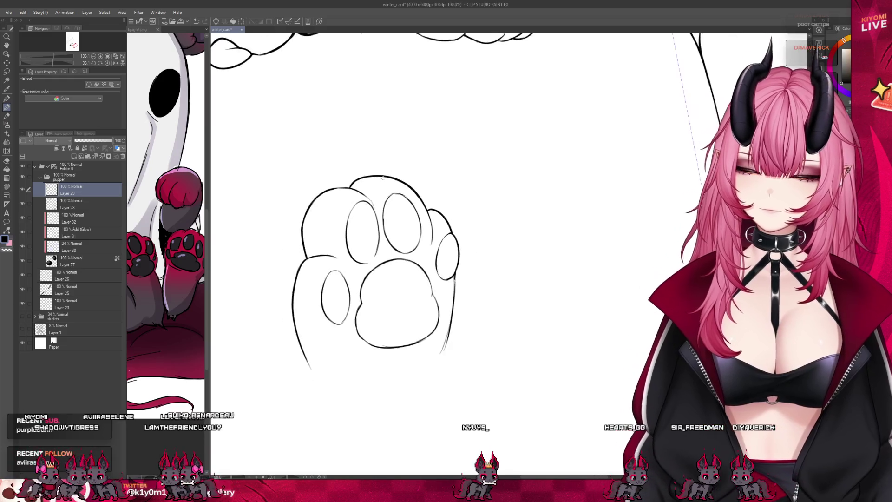
{"action": "scroll", "coordinate": [391, 175], "scroll_direction": "down", "scroll_amount": 3}
Rotate the canvas view to see the whole paw sketch.
{"action": "left_click_drag", "start_coordinate": [391, 174], "coordinate": [399, 232]}
{"action": "scroll", "coordinate": [399, 233], "scroll_direction": "up", "scroll_amount": 2}
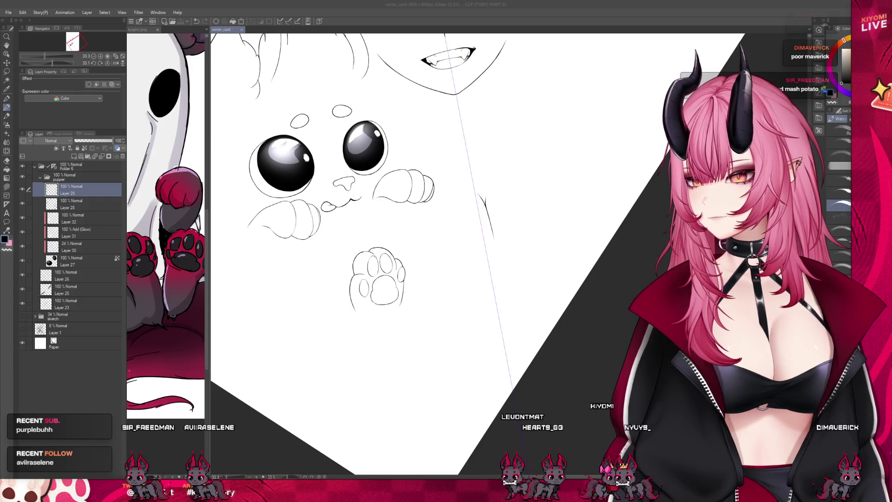
{"action": "scroll", "coordinate": [394, 279], "scroll_direction": "up", "scroll_amount": 2}
{"action": "scroll", "coordinate": [394, 279], "scroll_direction": "up", "scroll_amount": 2}
{"action": "scroll", "coordinate": [394, 279], "scroll_direction": "up", "scroll_amount": 1}
{"action": "scroll", "coordinate": [356, 255], "scroll_direction": "up", "scroll_amount": 1}
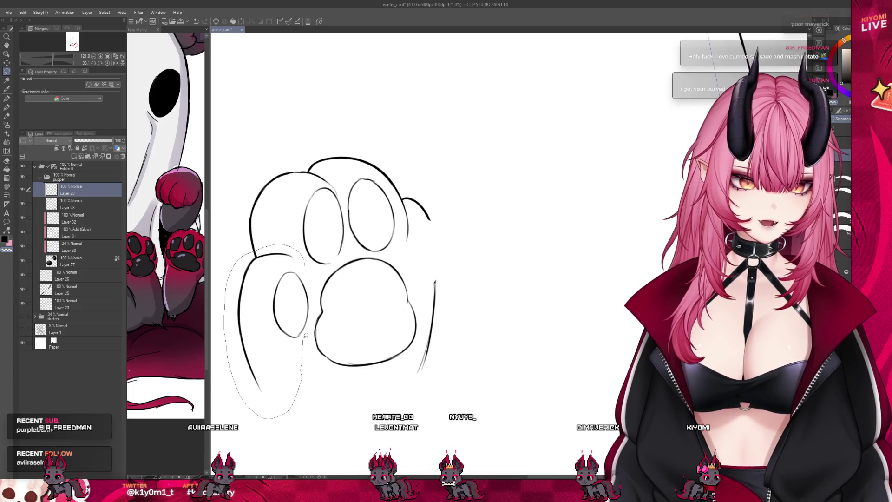
Rotate the selected left toe to a new angle and deselect it.
{"action": "key", "text": "ctrl+t"}
{"action": "mouse_move", "coordinate": [305, 335]}
{"action": "left_mouse_down"}
{"action": "mouse_move", "coordinate": [299, 367]}
{"action": "mouse_move", "coordinate": [339, 305]}
{"action": "left_mouse_up"}
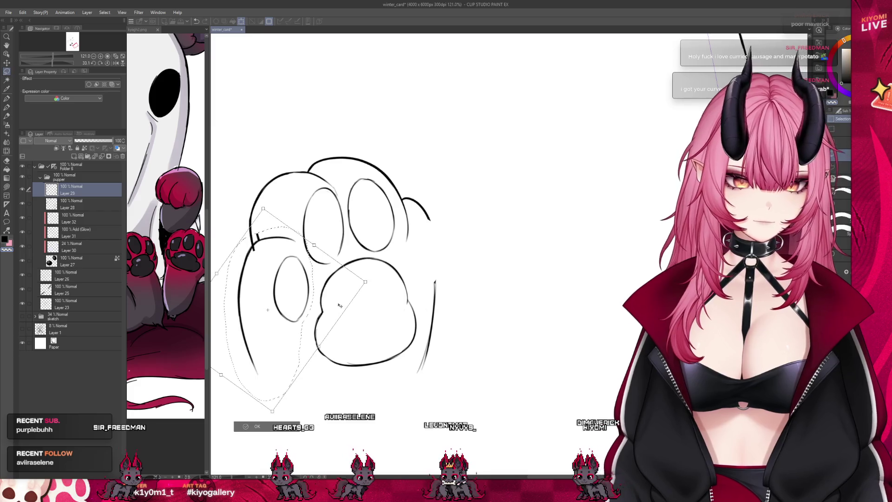
{"action": "left_click", "coordinate": [250, 427]}
{"action": "key", "text": "ctrl+d"}
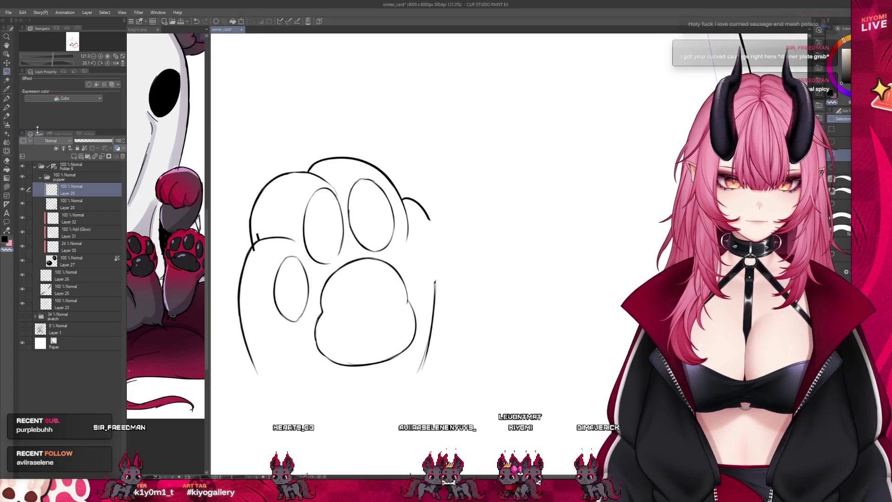
{"action": "left_click", "coordinate": [8, 110]}
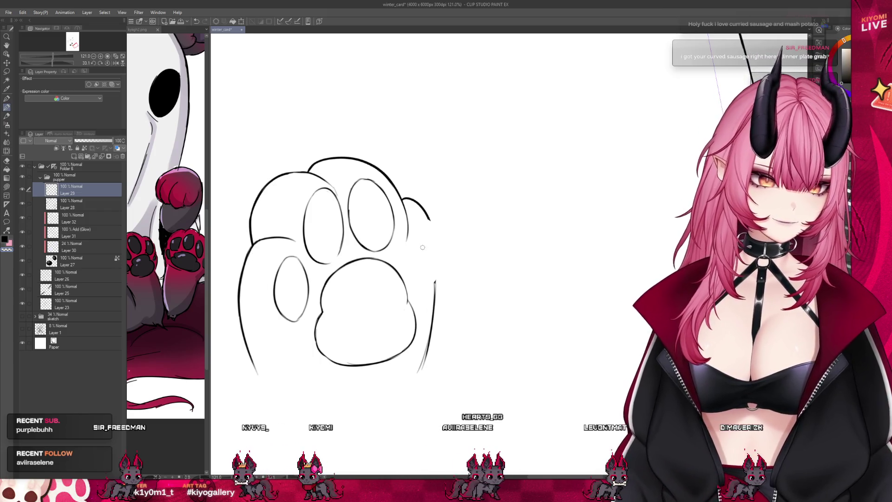
Redraw the right toe's edges and replace the paw's outer right contour, undoing one stray stroke.
{"action": "left_click_drag", "start_coordinate": [410, 221], "coordinate": [417, 272]}
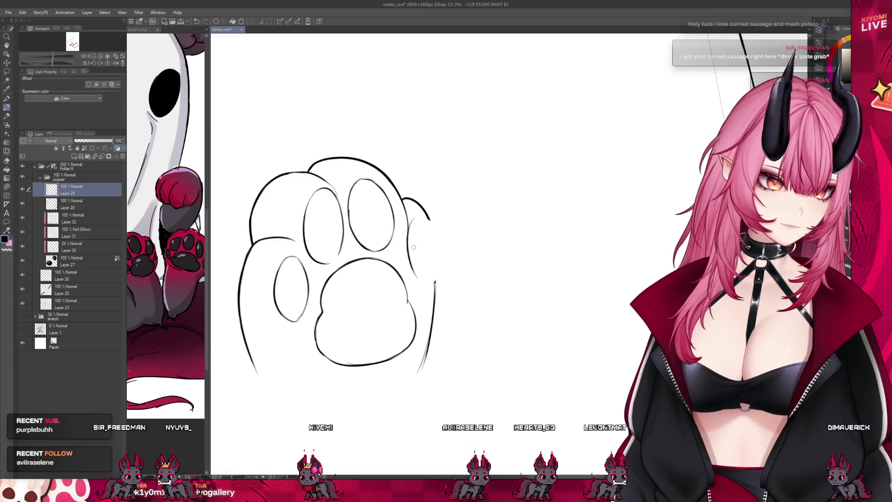
{"action": "left_click_drag", "start_coordinate": [430, 221], "coordinate": [423, 268]}
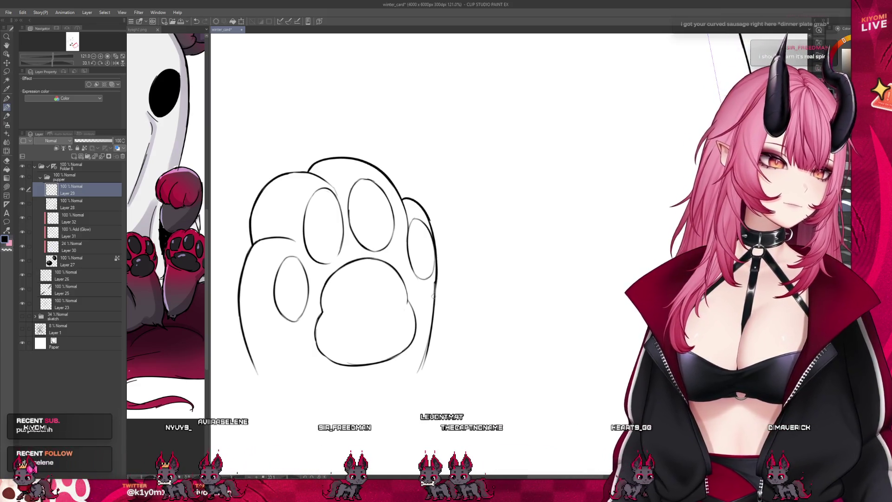
{"action": "left_click_drag", "start_coordinate": [435, 257], "coordinate": [433, 222]}
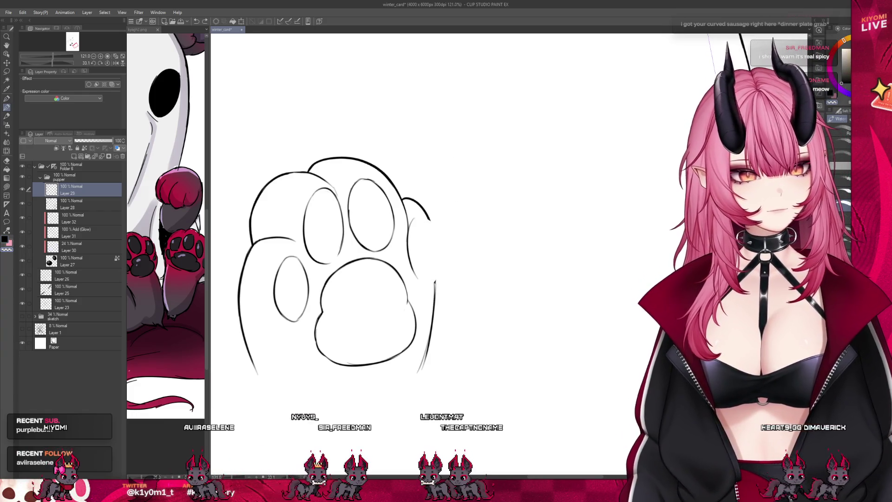
{"action": "left_click_drag", "start_coordinate": [435, 265], "coordinate": [416, 224]}
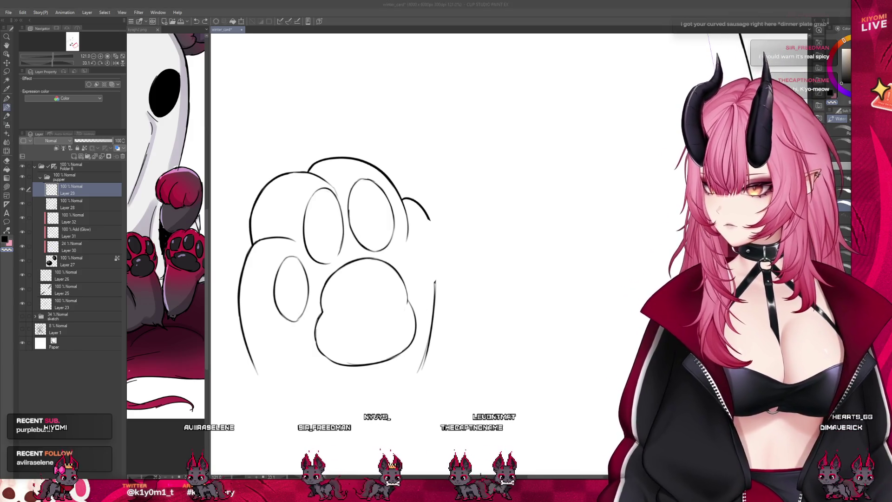
{"action": "mouse_move", "coordinate": [418, 225]}
{"action": "left_mouse_down"}
{"action": "mouse_move", "coordinate": [415, 262]}
{"action": "mouse_move", "coordinate": [433, 248]}
{"action": "left_mouse_up"}
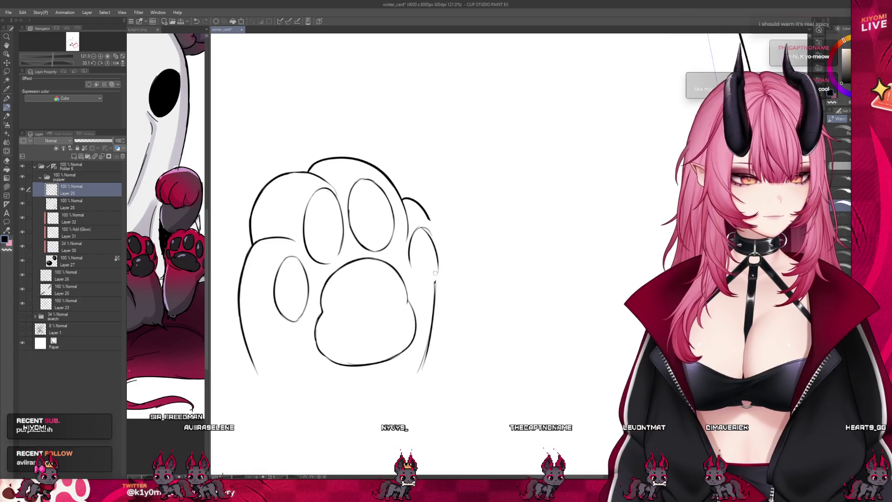
{"action": "key", "text": "ctrl+z"}
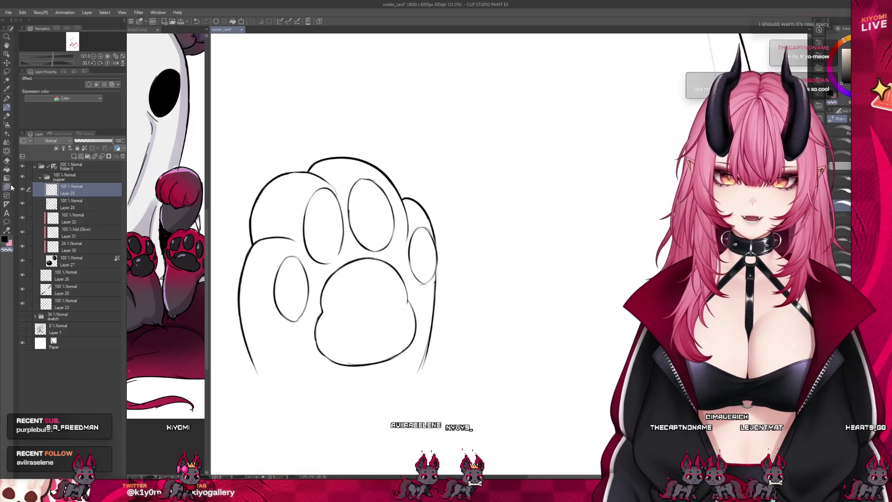
Erase the left-middle toe oval and top toe fragments, adding a stroke beside the top toe.
{"action": "left_click_drag", "start_coordinate": [301, 215], "coordinate": [311, 201]}
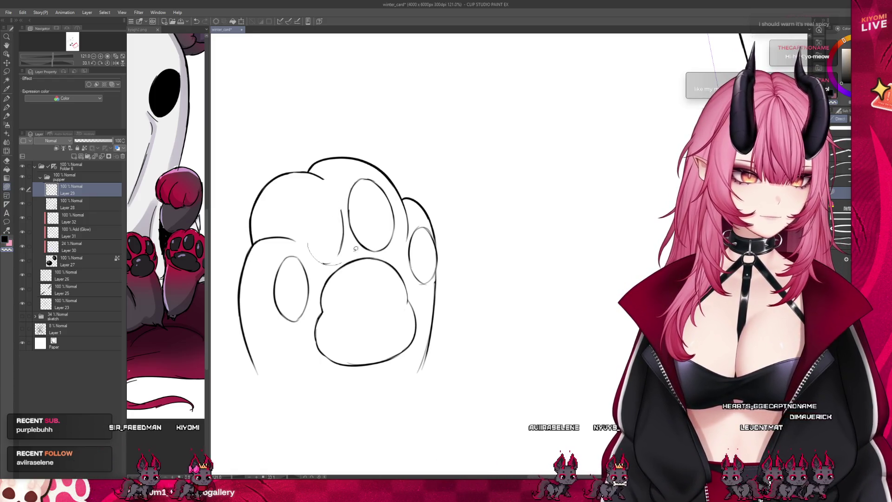
{"action": "mouse_move", "coordinate": [311, 200]}
{"action": "left_mouse_down"}
{"action": "mouse_move", "coordinate": [349, 177]}
{"action": "mouse_move", "coordinate": [310, 168]}
{"action": "left_mouse_up"}
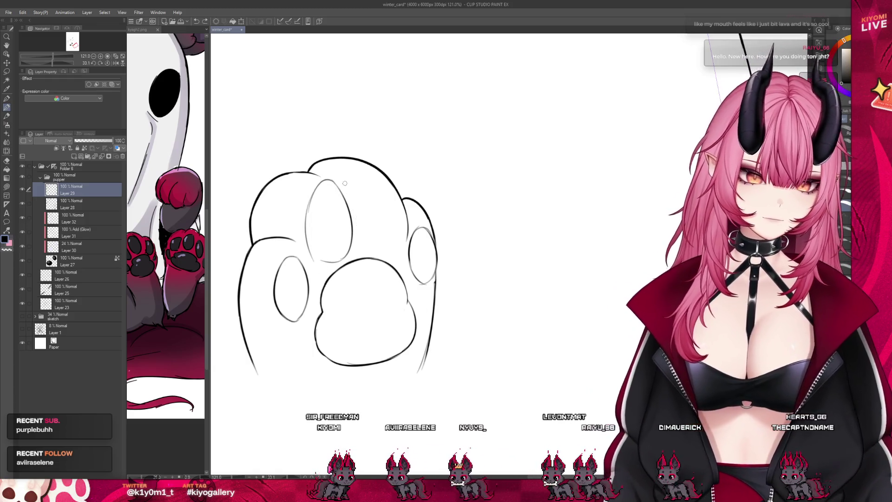
{"action": "left_click_drag", "start_coordinate": [368, 178], "coordinate": [391, 217]}
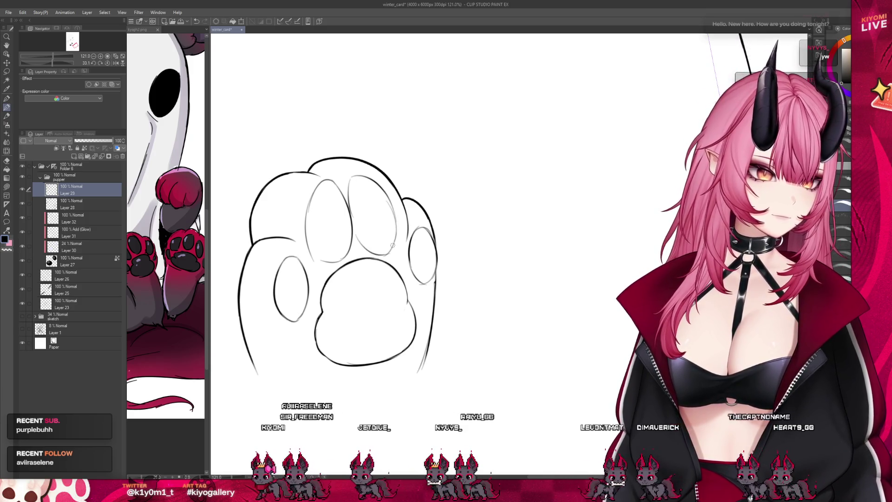
{"action": "scroll", "coordinate": [418, 178], "scroll_direction": "down", "scroll_amount": 5}
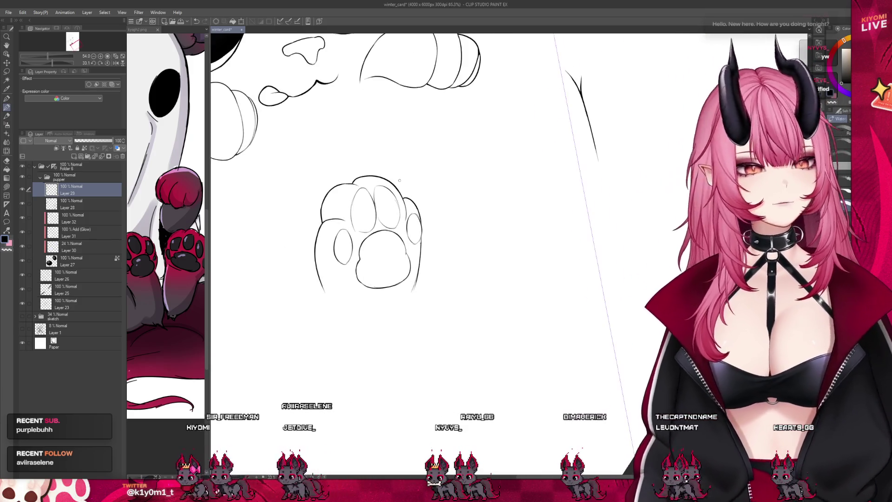
Review the whole drawing, then erase the bottom arc of the left toe pad.
{"action": "left_click_drag", "start_coordinate": [417, 178], "coordinate": [422, 263]}
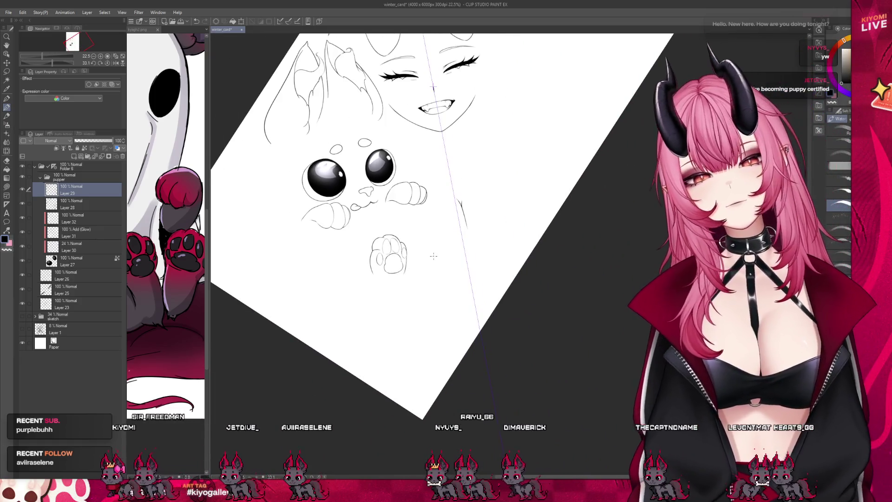
{"action": "scroll", "coordinate": [421, 263], "scroll_direction": "up", "scroll_amount": 1}
{"action": "scroll", "coordinate": [417, 246], "scroll_direction": "up", "scroll_amount": 2}
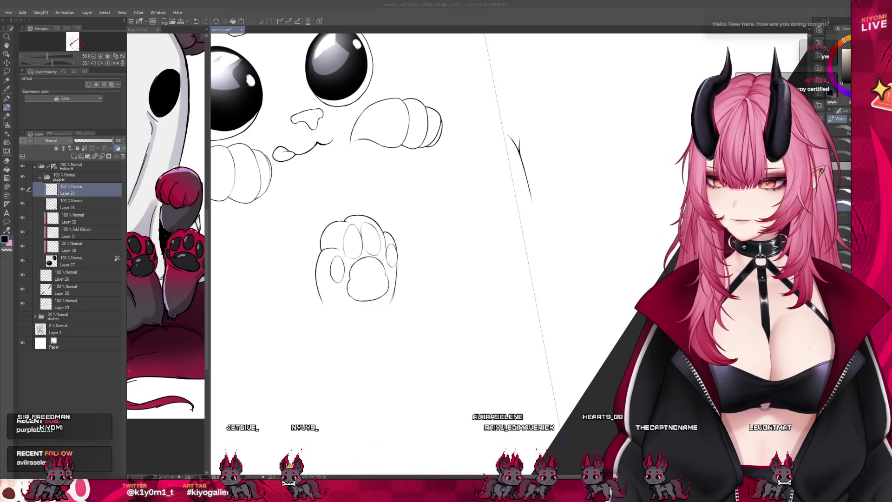
{"action": "scroll", "coordinate": [392, 203], "scroll_direction": "up", "scroll_amount": 1}
{"action": "scroll", "coordinate": [342, 245], "scroll_direction": "up", "scroll_amount": 1}
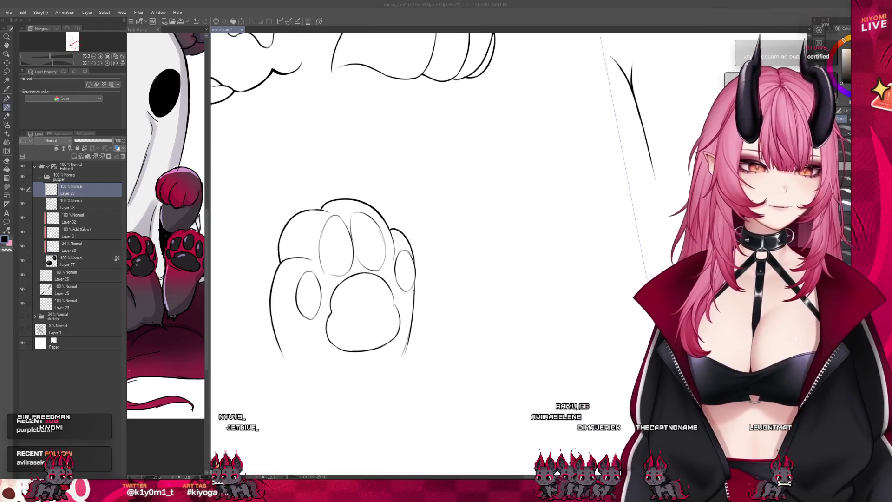
{"action": "scroll", "coordinate": [343, 245], "scroll_direction": "up", "scroll_amount": 1}
{"action": "scroll", "coordinate": [343, 246], "scroll_direction": "up", "scroll_amount": 1}
{"action": "scroll", "coordinate": [342, 246], "scroll_direction": "up", "scroll_amount": 1}
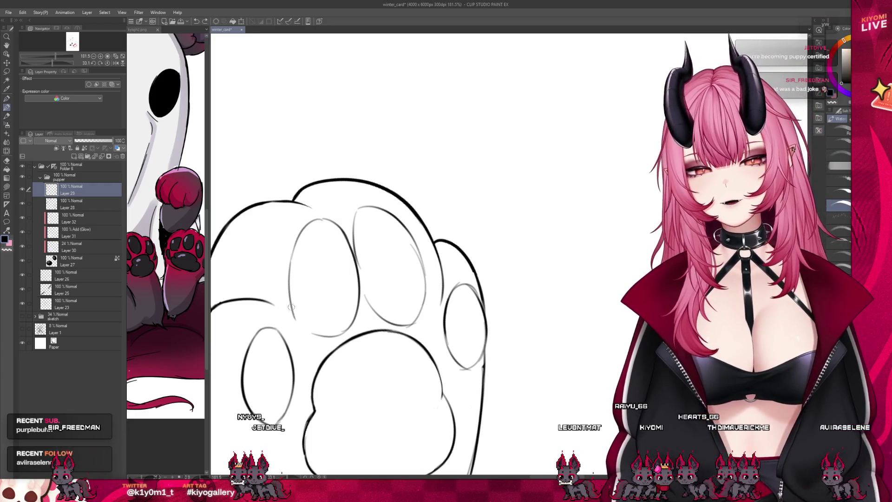
{"action": "left_click_drag", "start_coordinate": [305, 326], "coordinate": [341, 332]}
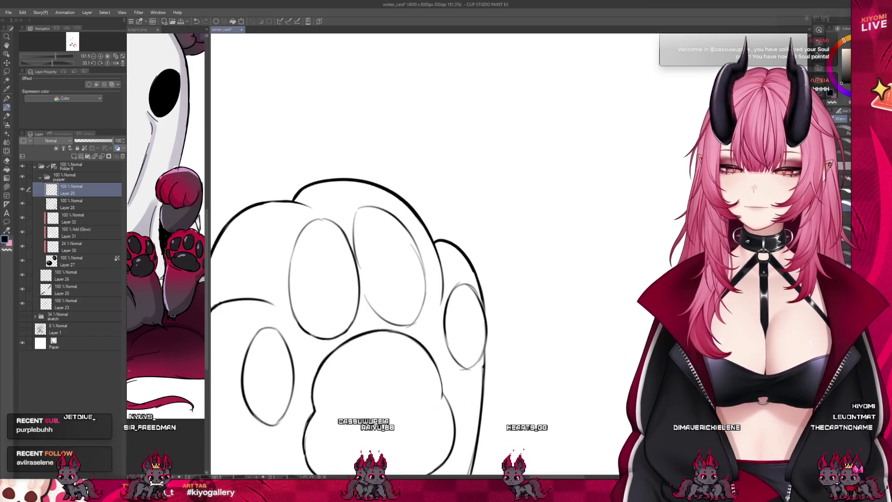
{"action": "scroll", "coordinate": [371, 205], "scroll_direction": "down", "scroll_amount": 2}
{"action": "scroll", "coordinate": [371, 206], "scroll_direction": "up", "scroll_amount": 2}
{"action": "scroll", "coordinate": [372, 205], "scroll_direction": "up", "scroll_amount": 1}
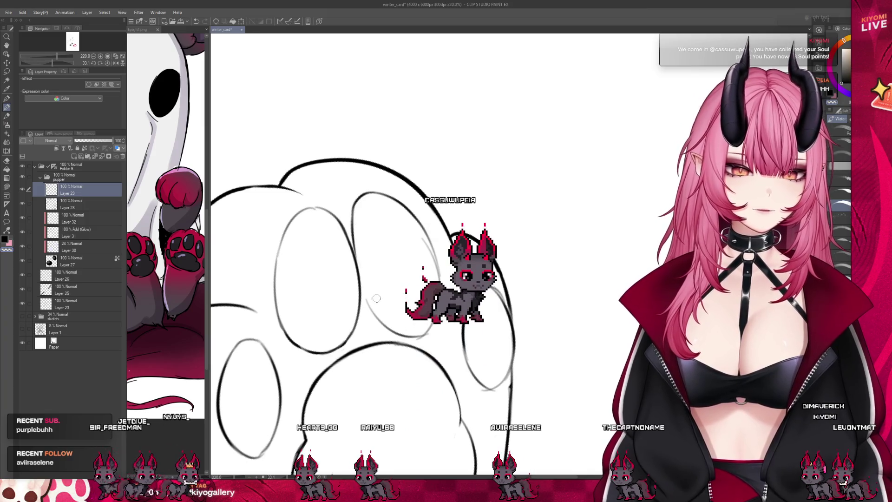
{"action": "scroll", "coordinate": [460, 314], "scroll_direction": "up", "scroll_amount": 1}
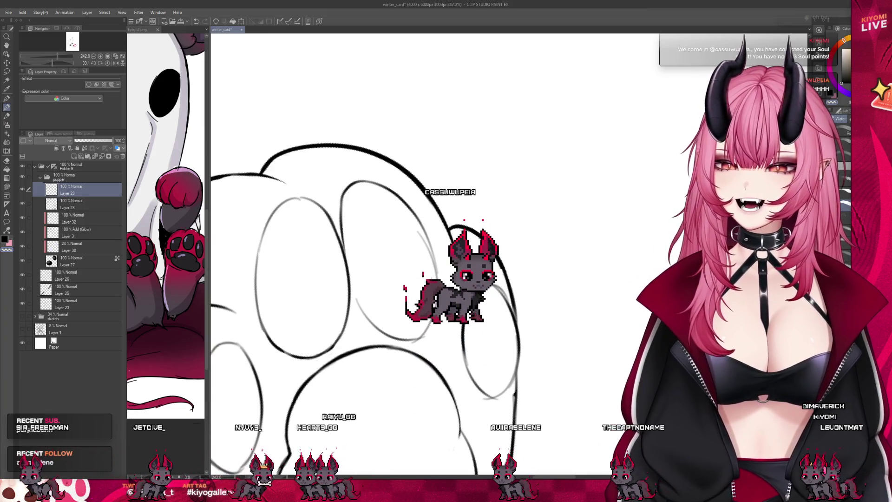
{"action": "scroll", "coordinate": [404, 318], "scroll_direction": "down", "scroll_amount": 1}
{"action": "scroll", "coordinate": [405, 318], "scroll_direction": "down", "scroll_amount": 3}
{"action": "scroll", "coordinate": [404, 318], "scroll_direction": "down", "scroll_amount": 2}
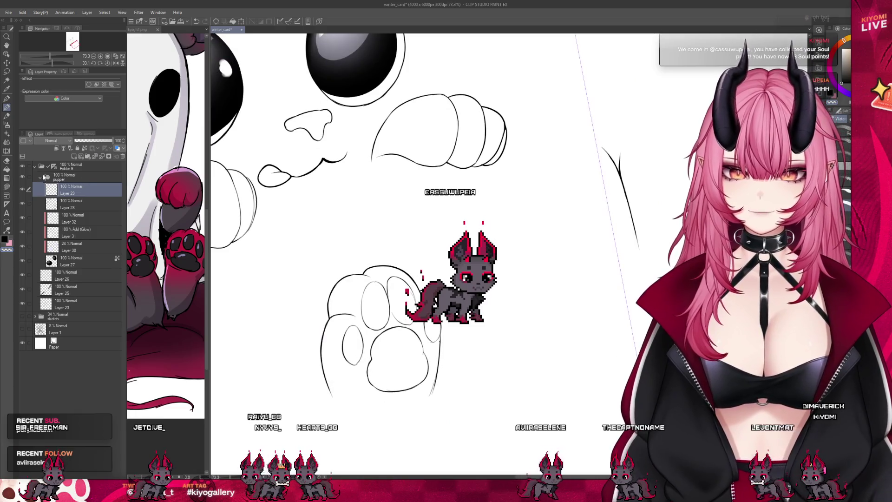
Collapse the pupper layer folder in the Layer panel.
{"action": "left_click", "coordinate": [42, 176]}
{"action": "scroll", "coordinate": [395, 326], "scroll_direction": "down", "scroll_amount": 3}
{"action": "scroll", "coordinate": [395, 327], "scroll_direction": "down", "scroll_amount": 1}
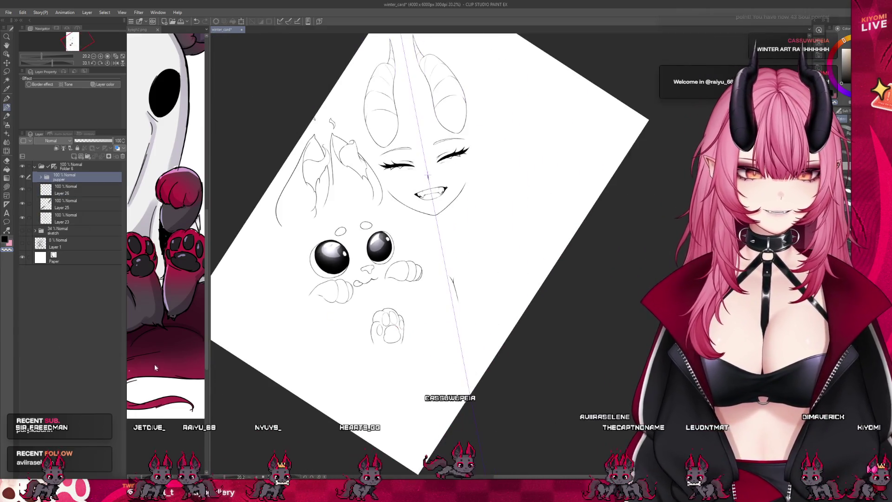
Reset the canvas with Ctrl+0 and fade the sketch folder to about 17% opacity.
{"action": "key", "text": "ctrl+0"}
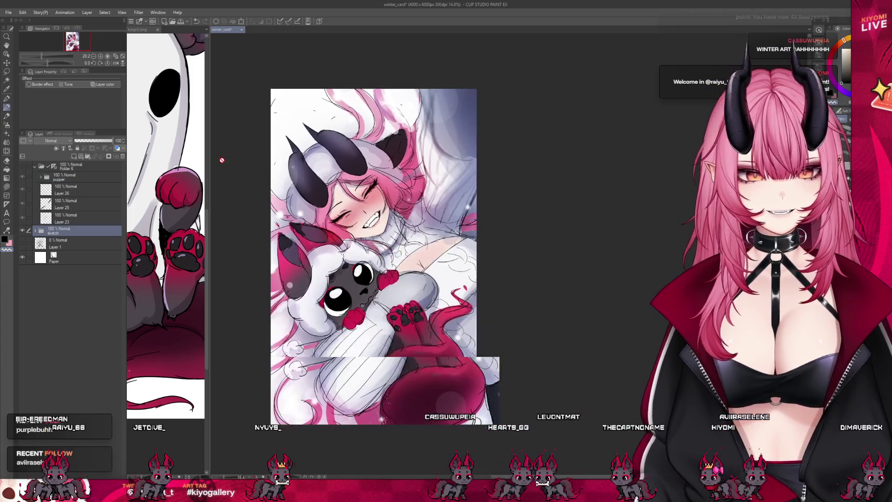
{"action": "scroll", "coordinate": [411, 265], "scroll_direction": "up", "scroll_amount": 2}
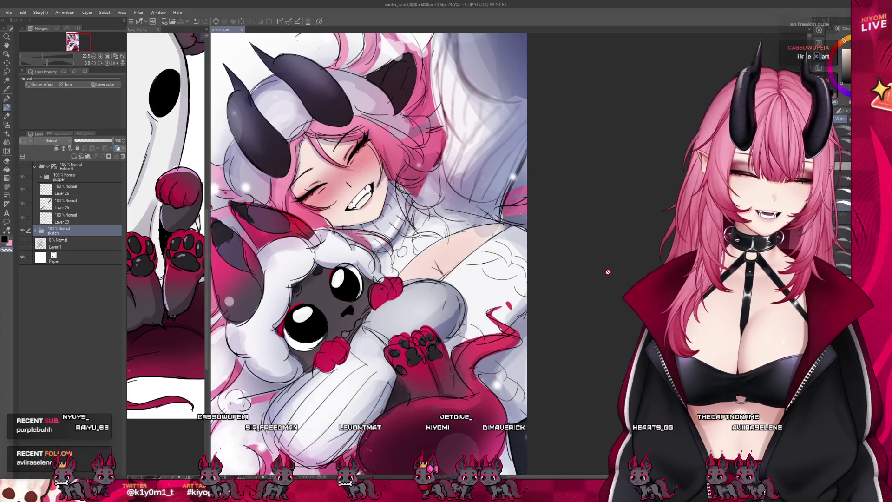
{"action": "key", "text": "ctrl+minus"}
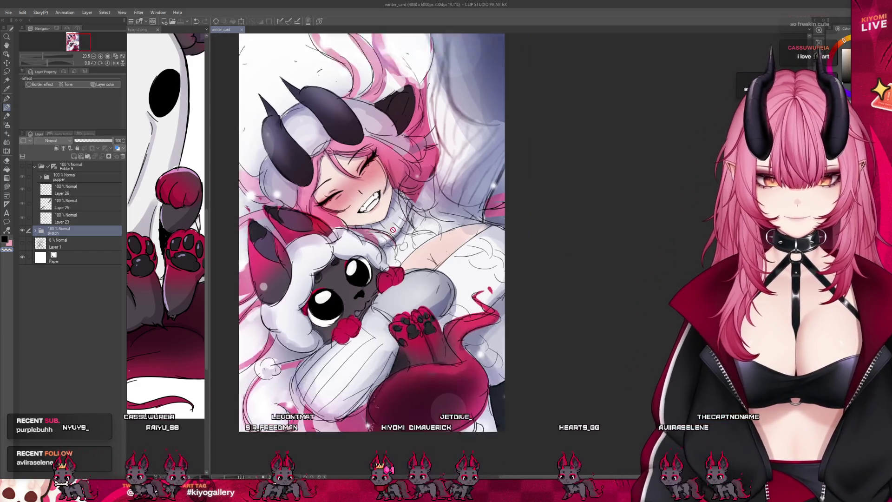
{"action": "key", "text": "ctrl+minus"}
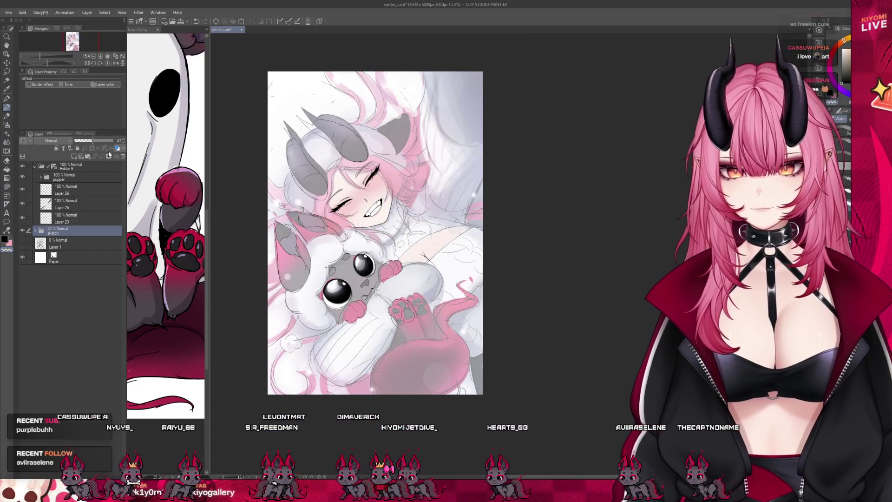
{"action": "left_click_drag", "start_coordinate": [85, 142], "coordinate": [78, 142]}
{"action": "scroll", "coordinate": [236, 194], "scroll_direction": "down", "scroll_amount": 1}
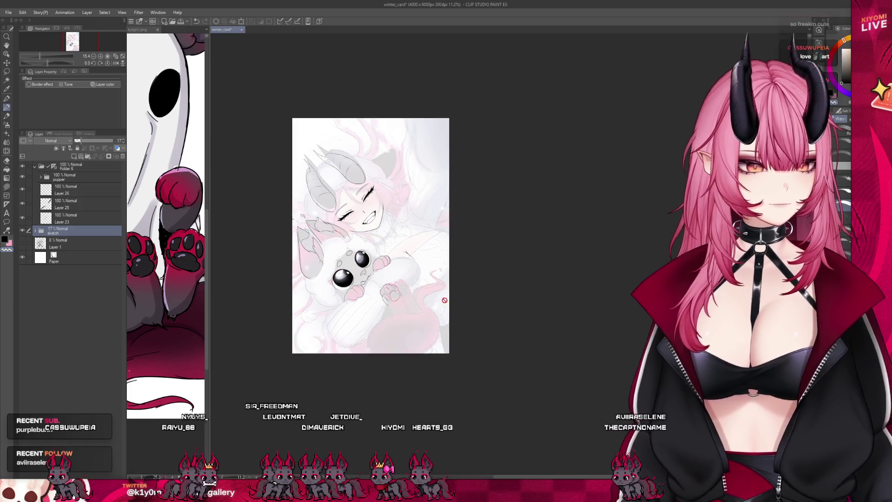
{"action": "scroll", "coordinate": [402, 298], "scroll_direction": "up", "scroll_amount": 2}
{"action": "scroll", "coordinate": [402, 298], "scroll_direction": "up", "scroll_amount": 2}
{"action": "scroll", "coordinate": [362, 307], "scroll_direction": "up", "scroll_amount": 1}
{"action": "scroll", "coordinate": [307, 318], "scroll_direction": "up", "scroll_amount": 1}
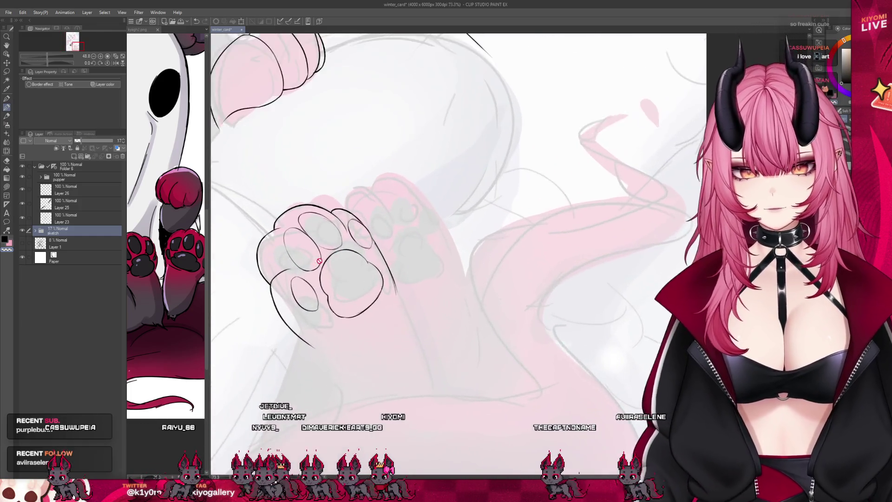
{"action": "scroll", "coordinate": [252, 330], "scroll_direction": "up", "scroll_amount": 1}
{"action": "scroll", "coordinate": [252, 331], "scroll_direction": "down", "scroll_amount": 1}
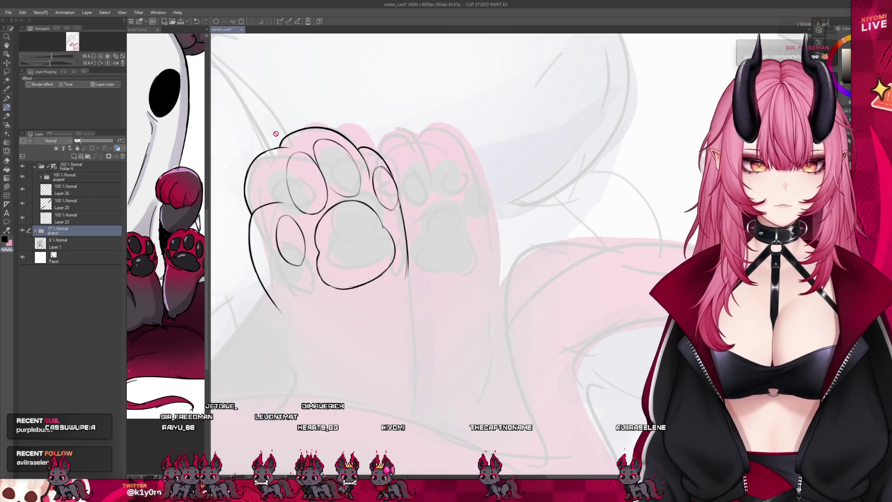
{"action": "scroll", "coordinate": [275, 133], "scroll_direction": "up", "scroll_amount": 1}
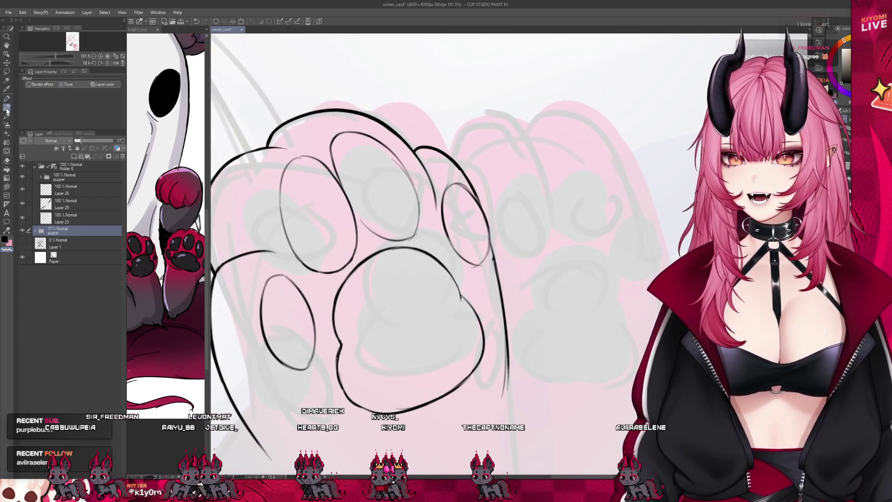
Select Layer 26 and expand the pupper folder to show its lineart layers.
{"action": "left_click", "coordinate": [70, 189]}
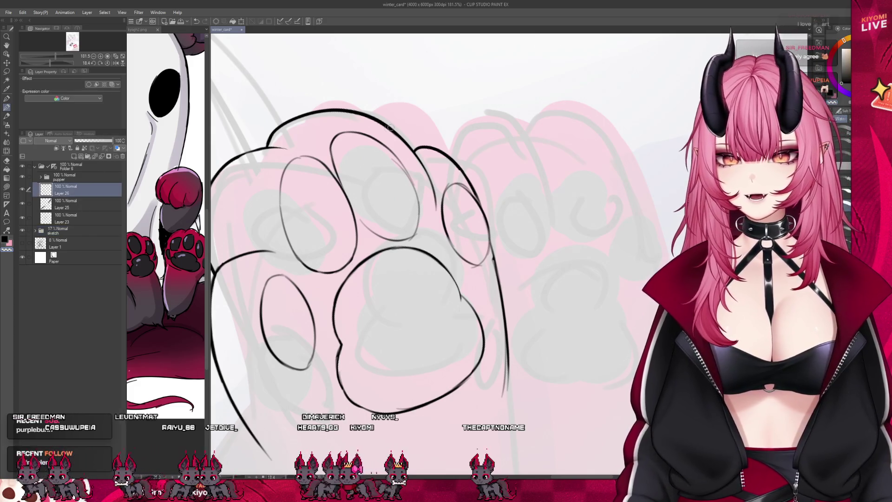
{"action": "left_click", "coordinate": [54, 175]}
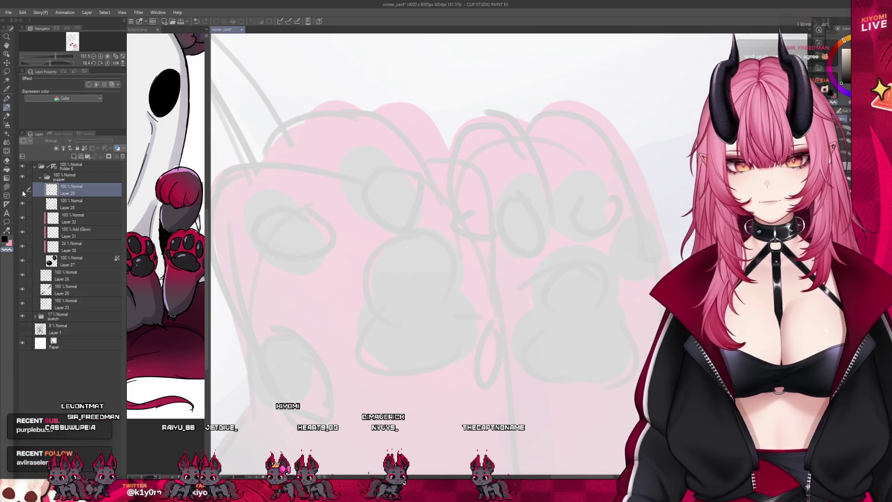
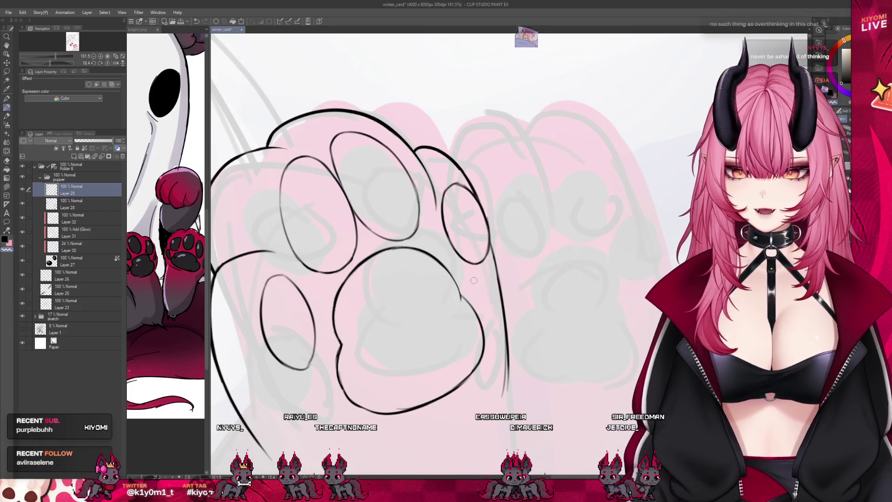
{"action": "scroll", "coordinate": [473, 280], "scroll_direction": "down", "scroll_amount": 1}
{"action": "scroll", "coordinate": [372, 324], "scroll_direction": "up", "scroll_amount": 2}
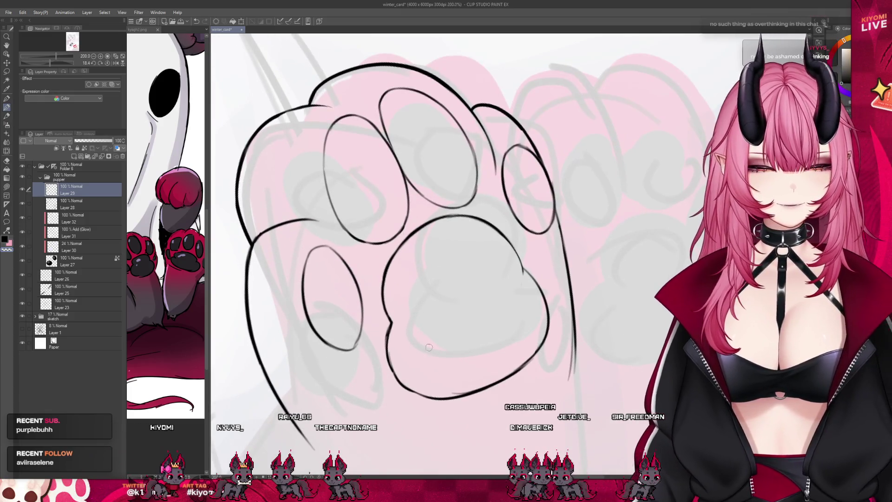
Ink a short stroke along the left edge of the big paw pad.
{"action": "left_click_drag", "start_coordinate": [389, 335], "coordinate": [400, 354]}
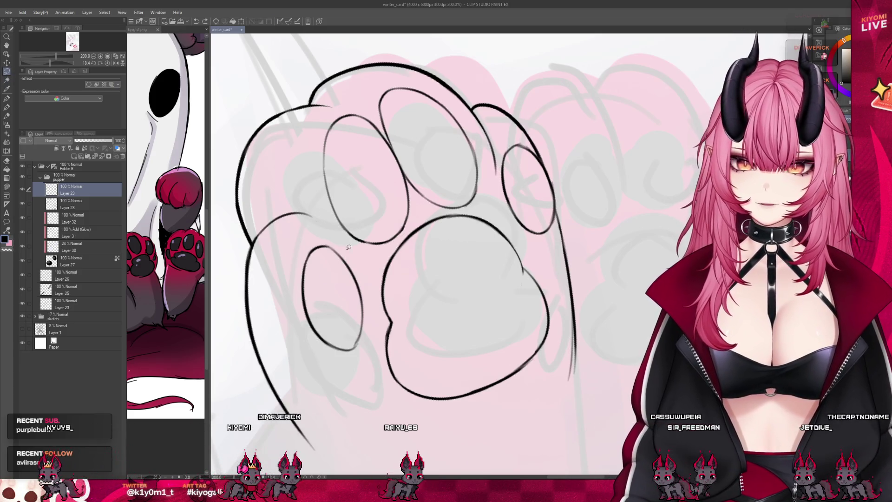
Lasso the small left toe bean, rotate it to a better angle, commit and return to the pen.
{"action": "left_click_drag", "start_coordinate": [317, 234], "coordinate": [314, 236]}
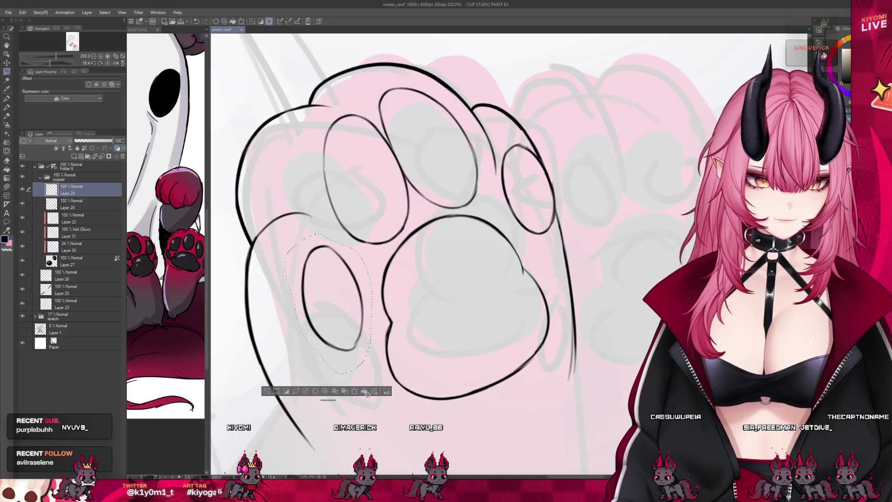
{"action": "left_click", "coordinate": [367, 391]}
{"action": "left_click_drag", "start_coordinate": [370, 352], "coordinate": [348, 337]}
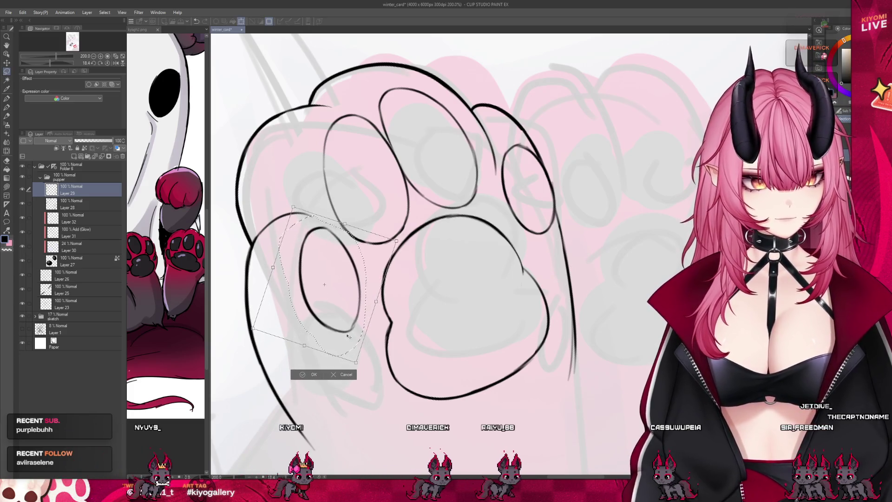
{"action": "key", "text": "Return"}
{"action": "key", "text": "ctrl+d"}
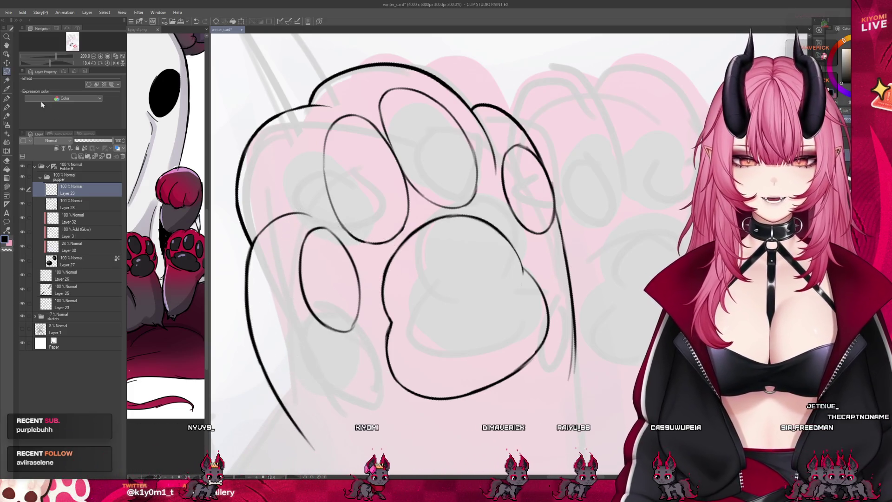
{"action": "key", "text": "p"}
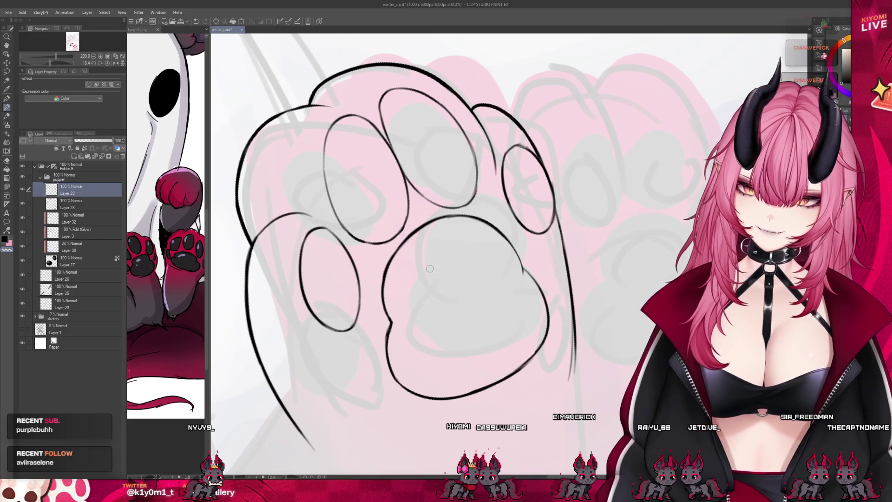
{"action": "scroll", "coordinate": [441, 246], "scroll_direction": "down", "scroll_amount": 6}
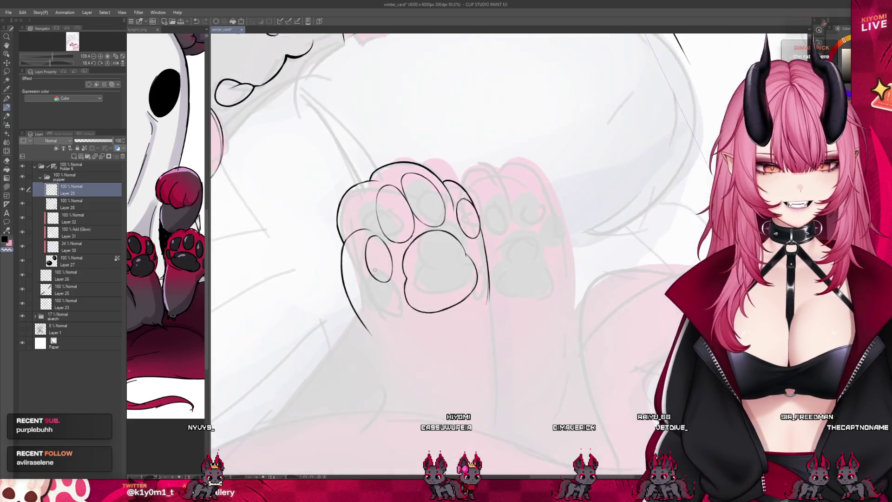
Rotate the canvas view of the whole illustration, then reset the rotation.
{"action": "key", "text": "asciicircum"}
{"action": "key", "text": "minus"}
{"action": "scroll", "coordinate": [385, 352], "scroll_direction": "up", "scroll_amount": 2}
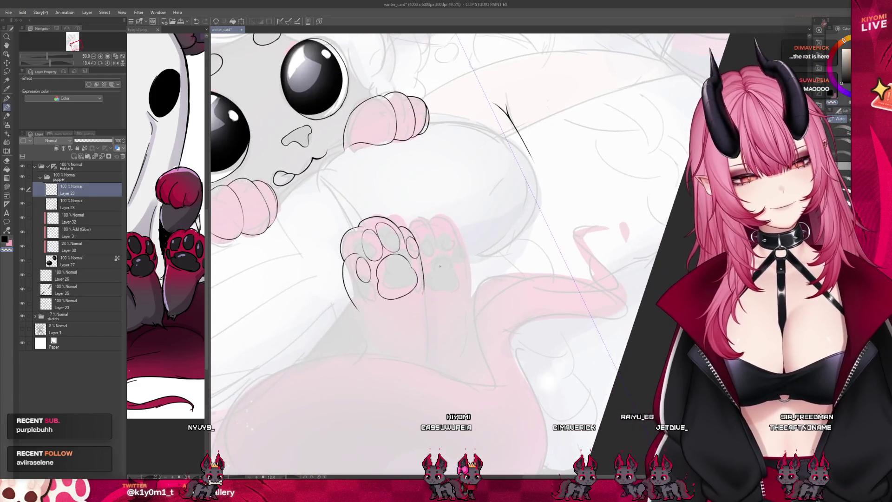
{"action": "scroll", "coordinate": [384, 351], "scroll_direction": "up", "scroll_amount": 3}
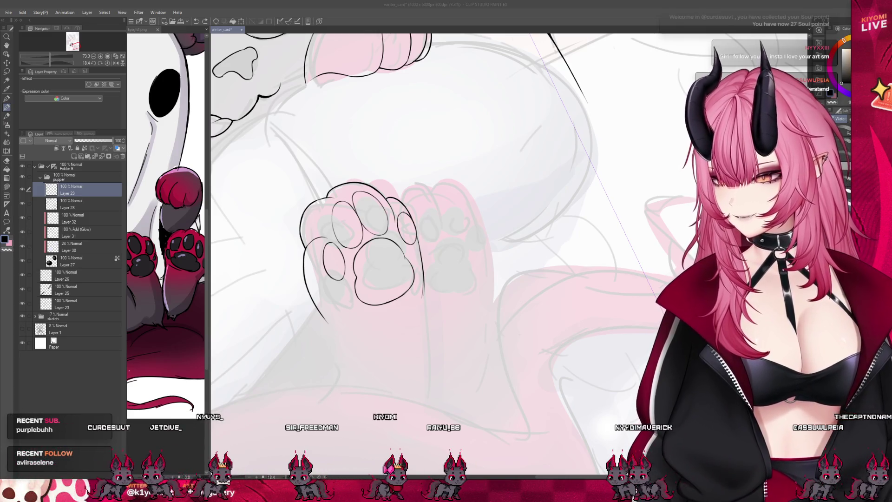
{"action": "scroll", "coordinate": [279, 244], "scroll_direction": "down", "scroll_amount": 2}
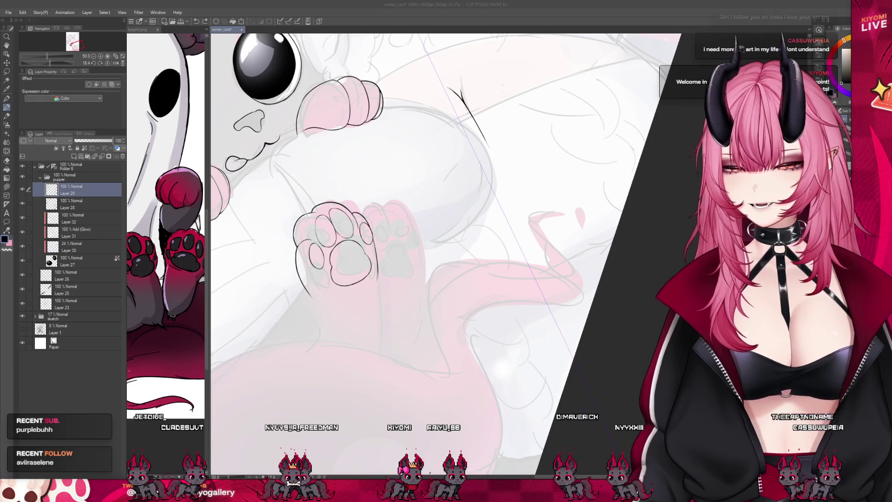
{"action": "scroll", "coordinate": [328, 230], "scroll_direction": "up", "scroll_amount": 2}
{"action": "scroll", "coordinate": [327, 231], "scroll_direction": "up", "scroll_amount": 1}
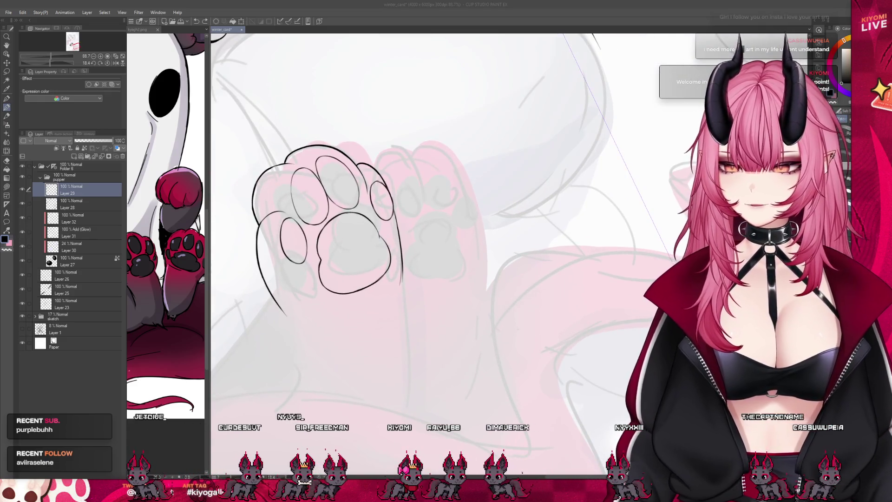
{"action": "left_click", "coordinate": [402, 270]}
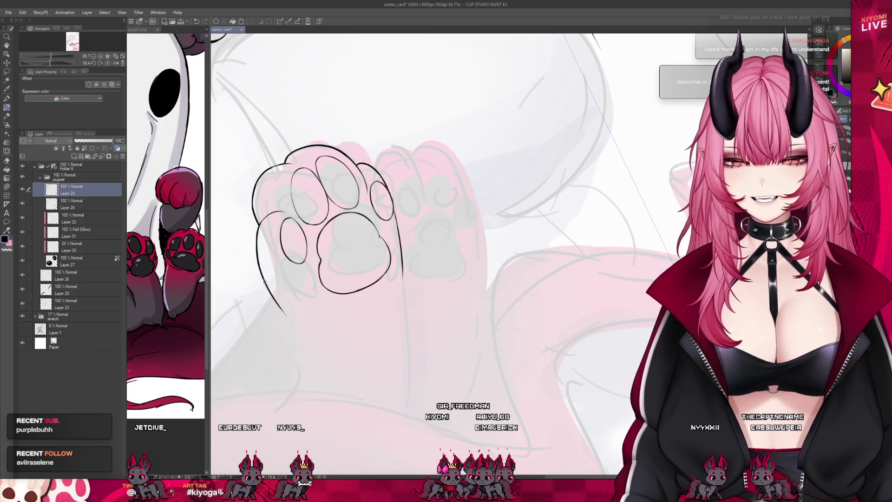
{"action": "left_click_drag", "start_coordinate": [286, 314], "coordinate": [297, 380]}
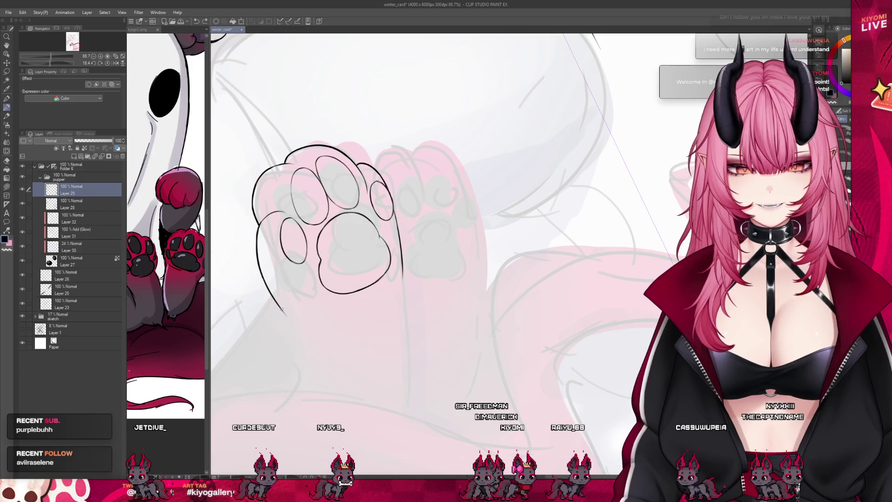
{"action": "key", "text": "ctrl+z"}
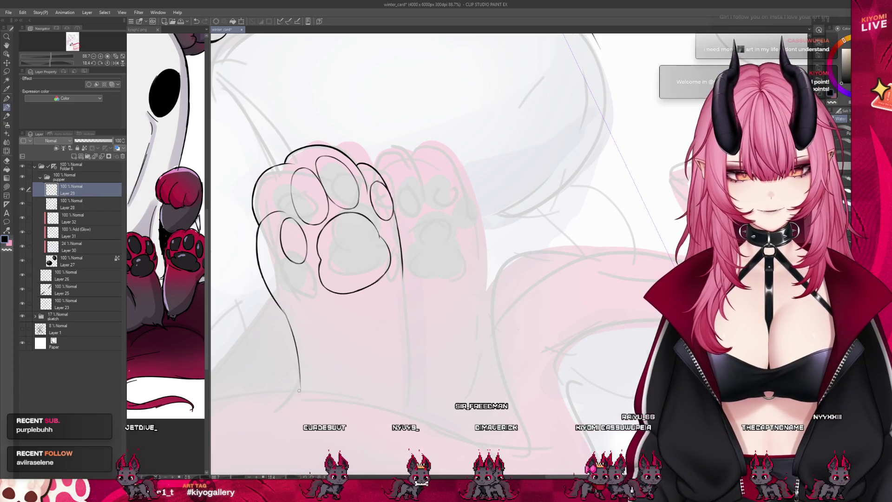
{"action": "left_click_drag", "start_coordinate": [403, 272], "coordinate": [405, 412]}
{"action": "left_click_drag", "start_coordinate": [404, 293], "coordinate": [411, 403]}
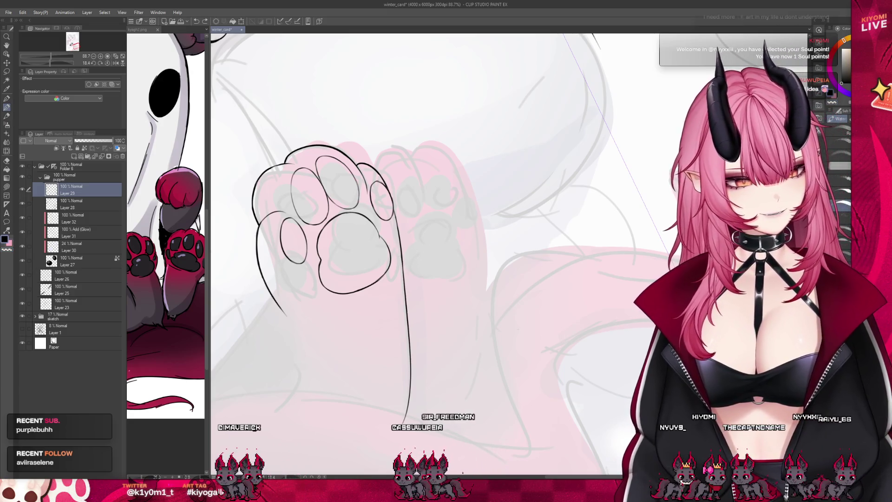
{"action": "left_click_drag", "start_coordinate": [404, 268], "coordinate": [395, 436]}
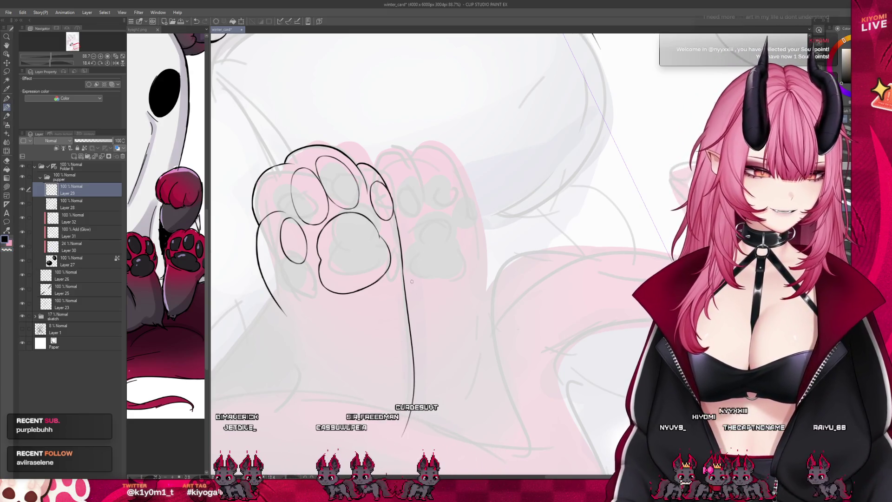
{"action": "left_click_drag", "start_coordinate": [283, 310], "coordinate": [296, 391]}
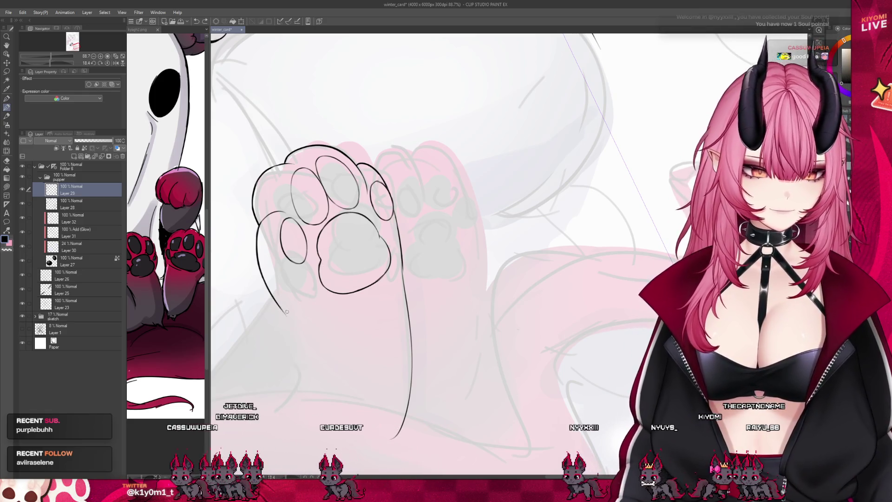
{"action": "key", "text": "ctrl+z"}
{"action": "key", "text": "ctrl+z"}
{"action": "key", "text": "ctrl+minus"}
{"action": "scroll", "coordinate": [389, 271], "scroll_direction": "down", "scroll_amount": 2}
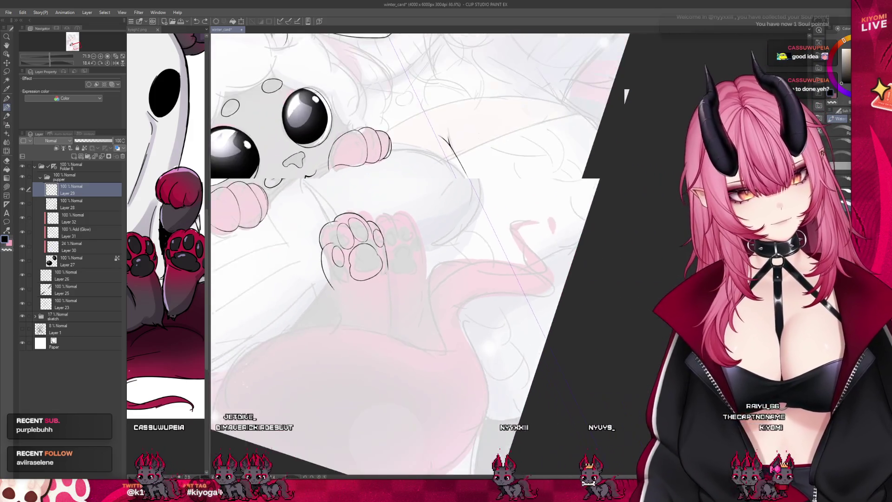
{"action": "scroll", "coordinate": [385, 275], "scroll_direction": "up", "scroll_amount": 1}
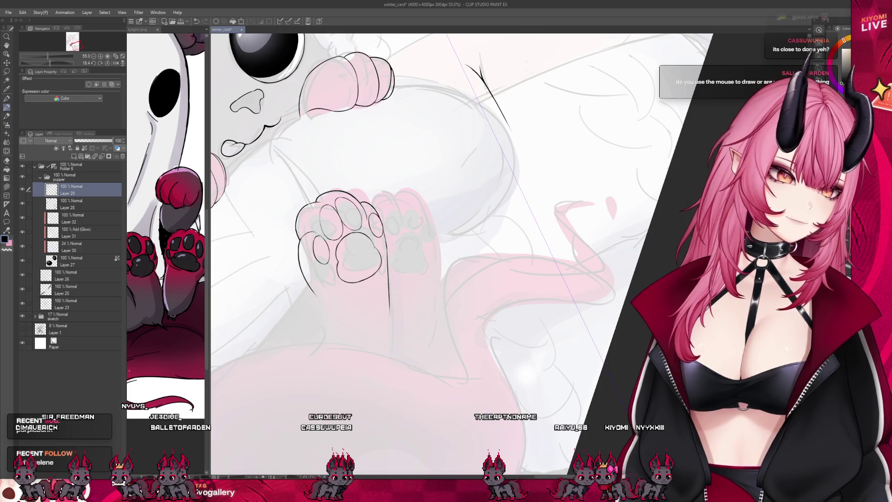
Draw long forearm lines down from both sides of the paw, undoing and redrawing a bad one.
{"action": "left_click_drag", "start_coordinate": [388, 299], "coordinate": [388, 359]}
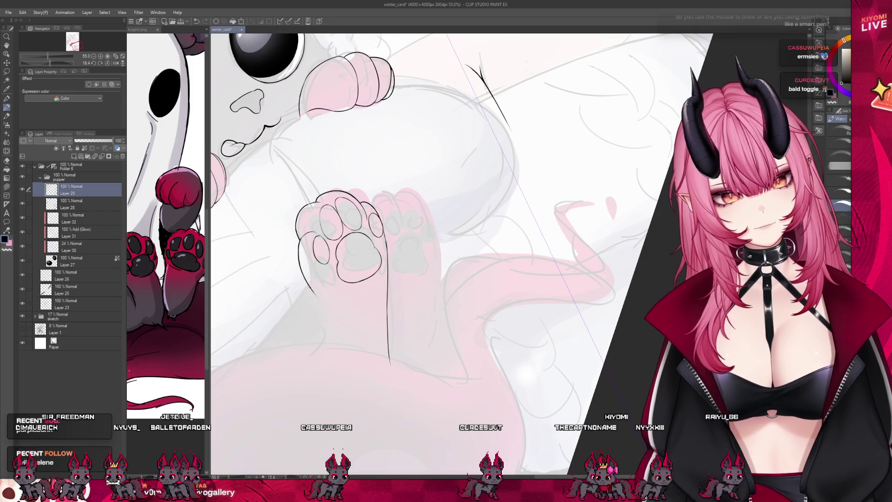
{"action": "left_click_drag", "start_coordinate": [323, 341], "coordinate": [327, 375]}
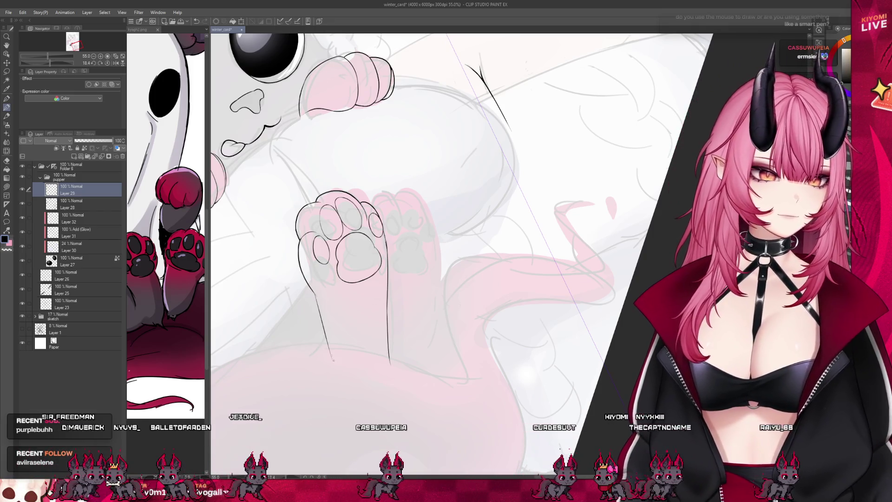
{"action": "key", "text": "ctrl+z"}
{"action": "key", "text": "ctrl+z"}
{"action": "key", "text": "ctrl+z"}
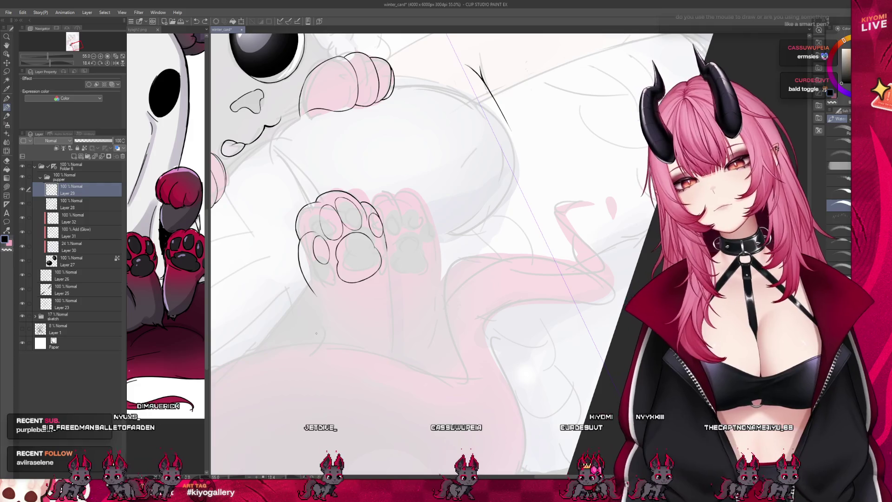
{"action": "left_click_drag", "start_coordinate": [386, 244], "coordinate": [382, 382]}
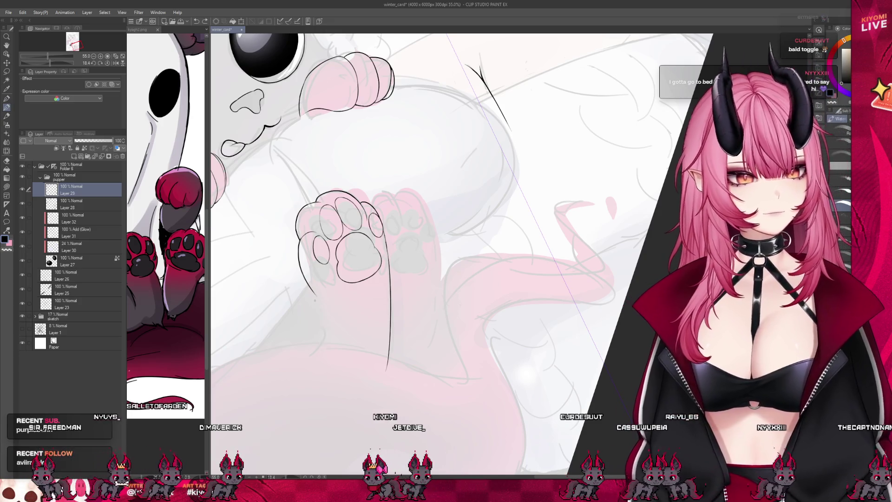
{"action": "scroll", "coordinate": [354, 335], "scroll_direction": "down", "scroll_amount": 2}
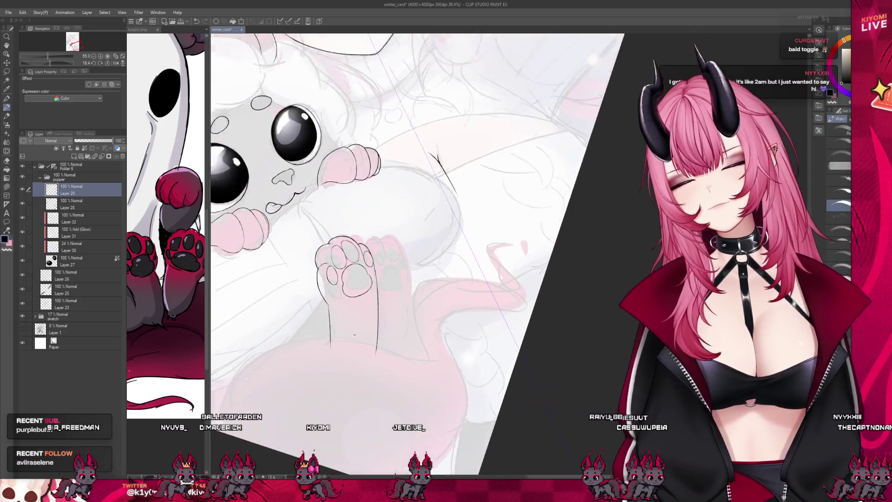
{"action": "scroll", "coordinate": [354, 334], "scroll_direction": "down", "scroll_amount": 2}
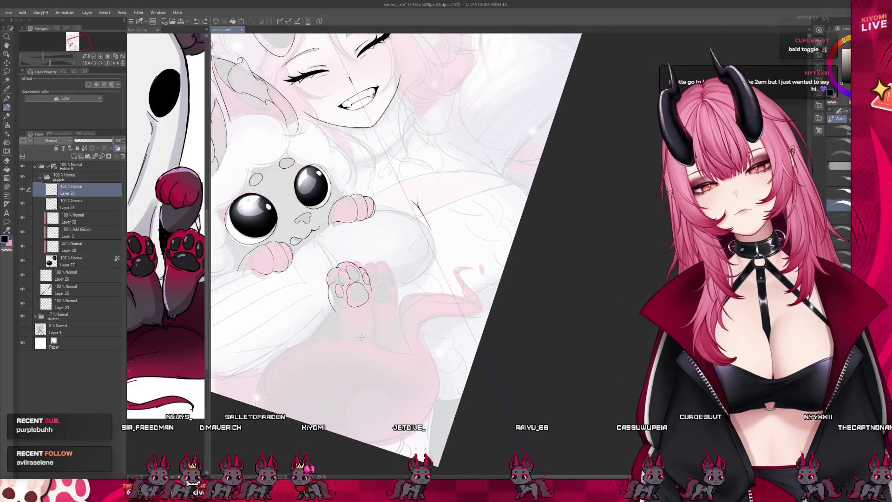
{"action": "scroll", "coordinate": [363, 338], "scroll_direction": "up", "scroll_amount": 1}
{"action": "scroll", "coordinate": [363, 338], "scroll_direction": "up", "scroll_amount": 1}
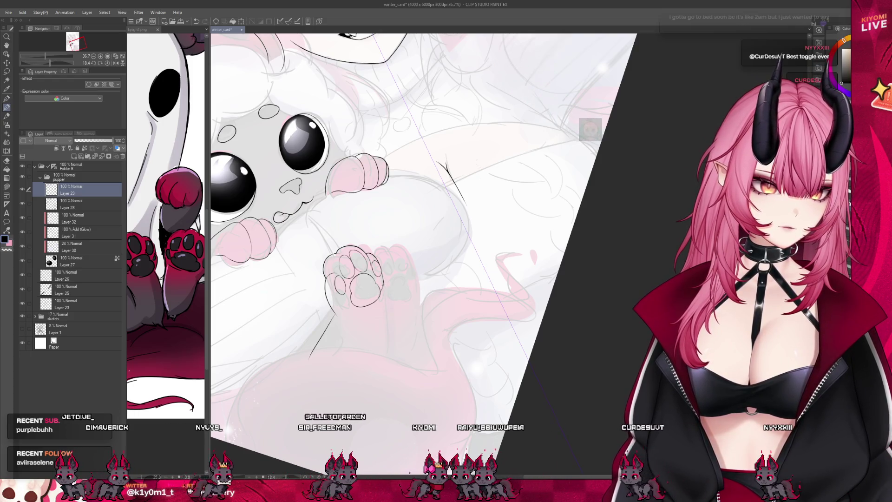
{"action": "left_click_drag", "start_coordinate": [378, 307], "coordinate": [368, 373]}
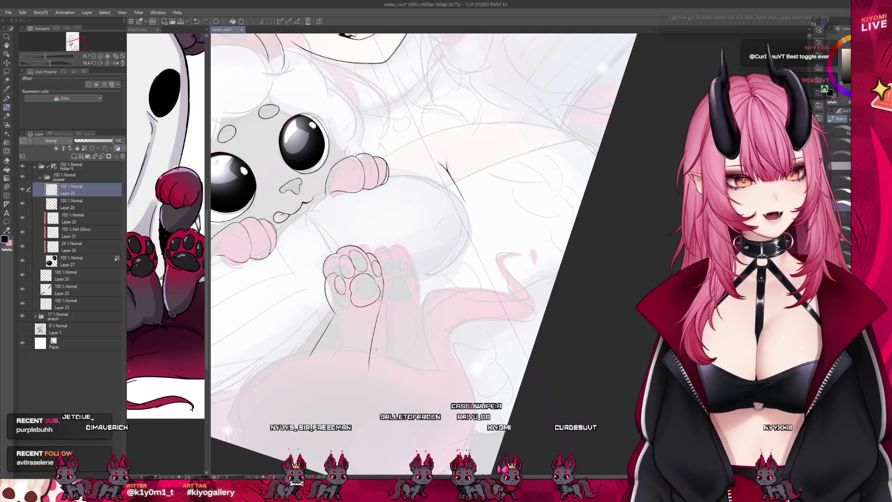
{"action": "scroll", "coordinate": [405, 276], "scroll_direction": "down", "scroll_amount": 1}
{"action": "scroll", "coordinate": [405, 276], "scroll_direction": "down", "scroll_amount": 1}
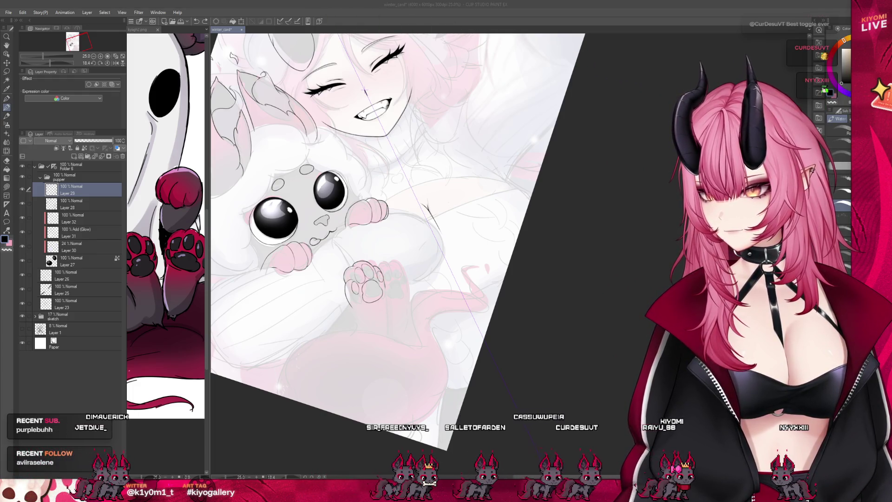
{"action": "scroll", "coordinate": [356, 339], "scroll_direction": "up", "scroll_amount": 2}
{"action": "scroll", "coordinate": [356, 335], "scroll_direction": "up", "scroll_amount": 1}
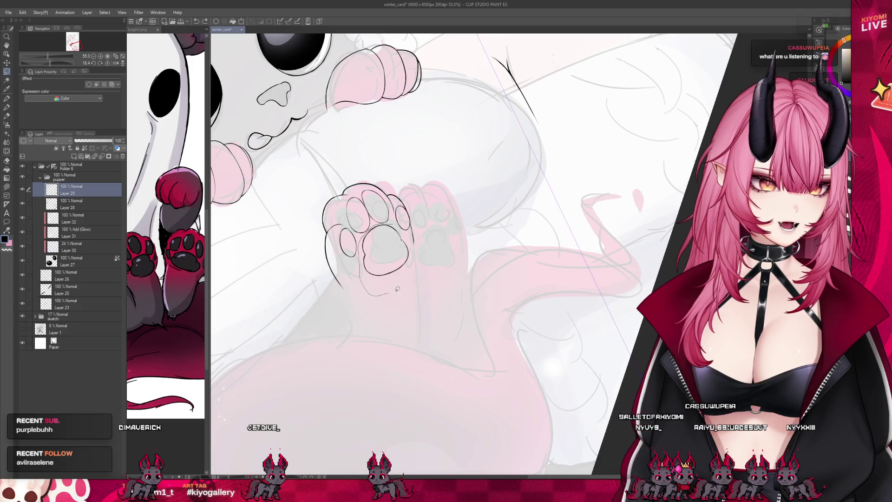
Lasso the large paw pad and rotate it slightly in Transform.
{"action": "left_click_drag", "start_coordinate": [414, 249], "coordinate": [408, 238]}
{"action": "left_click", "coordinate": [413, 316]}
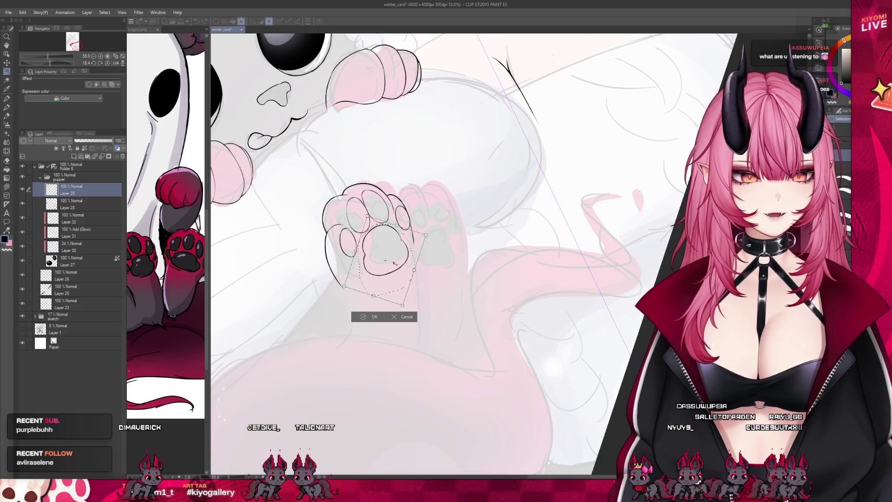
{"action": "mouse_move", "coordinate": [447, 300]}
{"action": "left_mouse_down"}
{"action": "mouse_move", "coordinate": [454, 279]}
{"action": "mouse_move", "coordinate": [450, 296]}
{"action": "left_mouse_up"}
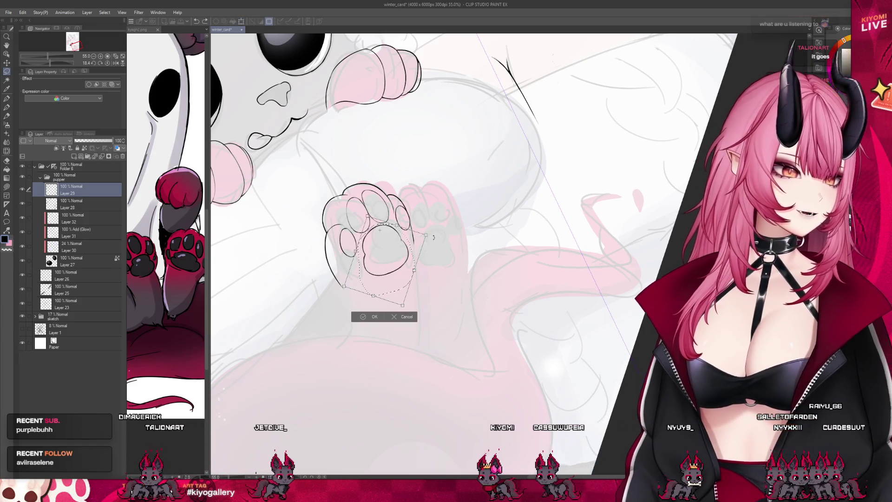
{"action": "left_click_drag", "start_coordinate": [423, 237], "coordinate": [433, 237]}
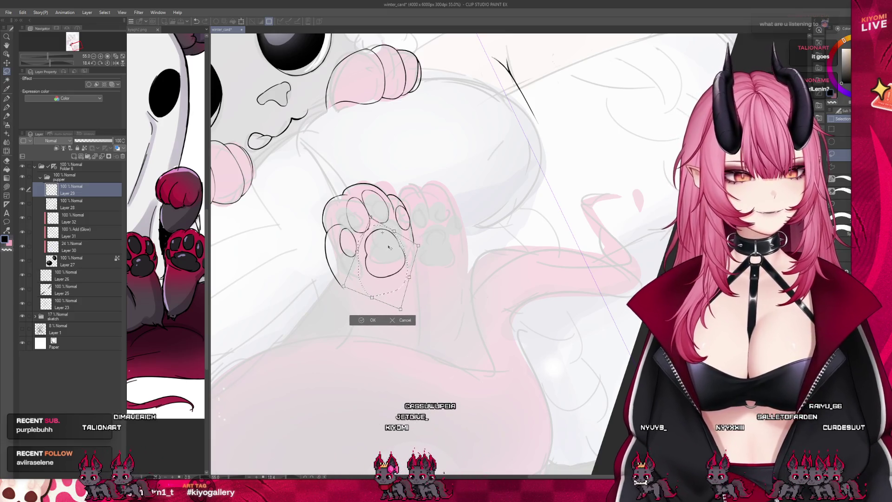
{"action": "left_click_drag", "start_coordinate": [427, 247], "coordinate": [454, 242]}
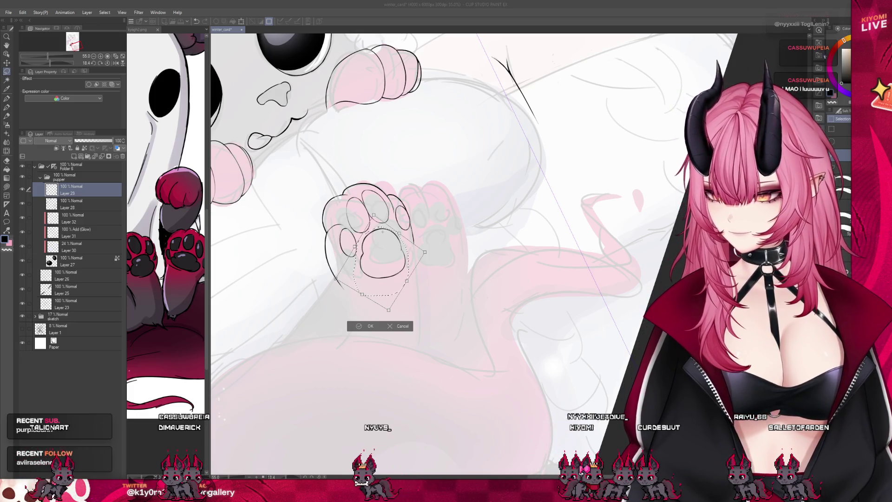
{"action": "scroll", "coordinate": [394, 248], "scroll_direction": "up", "scroll_amount": 1}
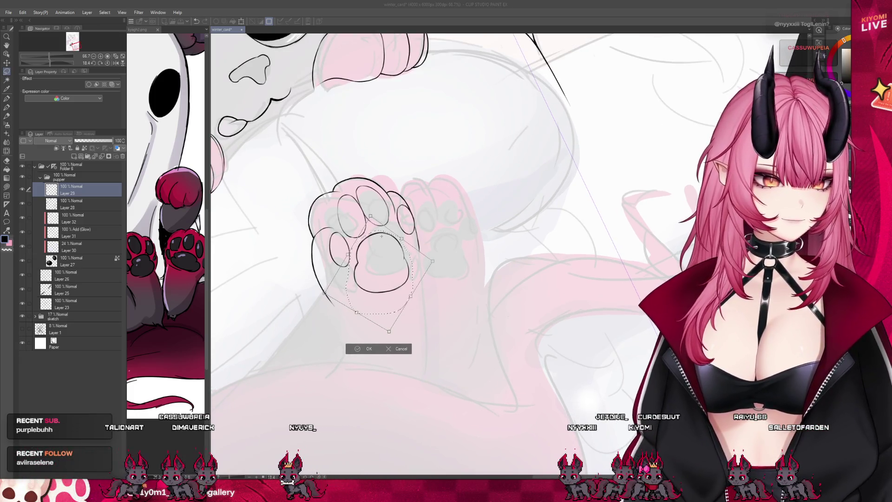
Squash the pad shorter and narrower, apply the transform and deselect.
{"action": "left_click_drag", "start_coordinate": [389, 329], "coordinate": [386, 314]}
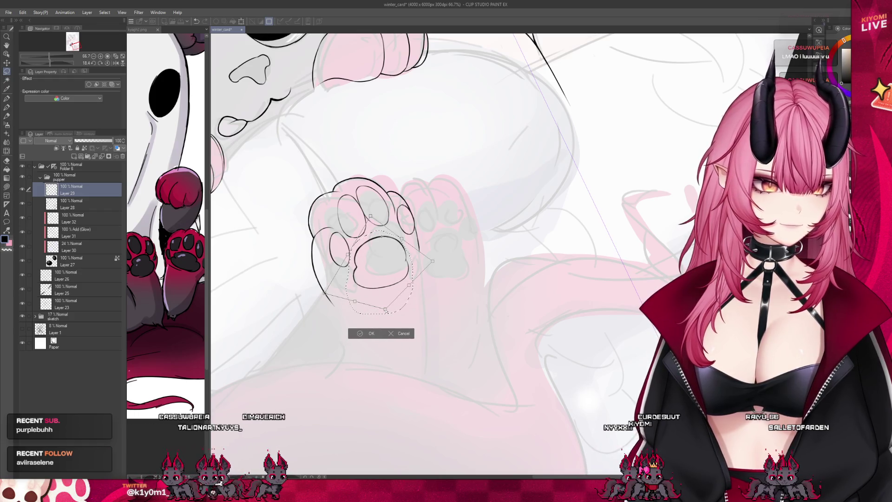
{"action": "mouse_move", "coordinate": [430, 261]}
{"action": "left_mouse_down"}
{"action": "mouse_move", "coordinate": [421, 260]}
{"action": "mouse_move", "coordinate": [427, 257]}
{"action": "left_mouse_up"}
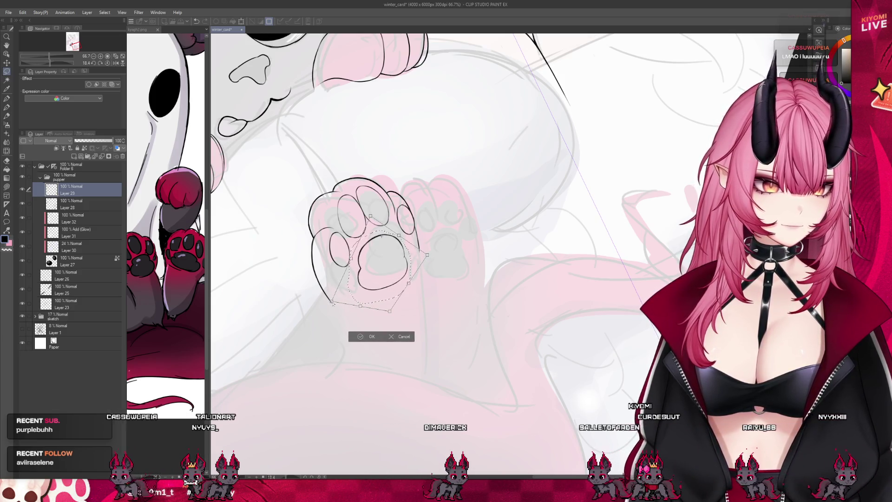
{"action": "left_click_drag", "start_coordinate": [426, 255], "coordinate": [430, 255]}
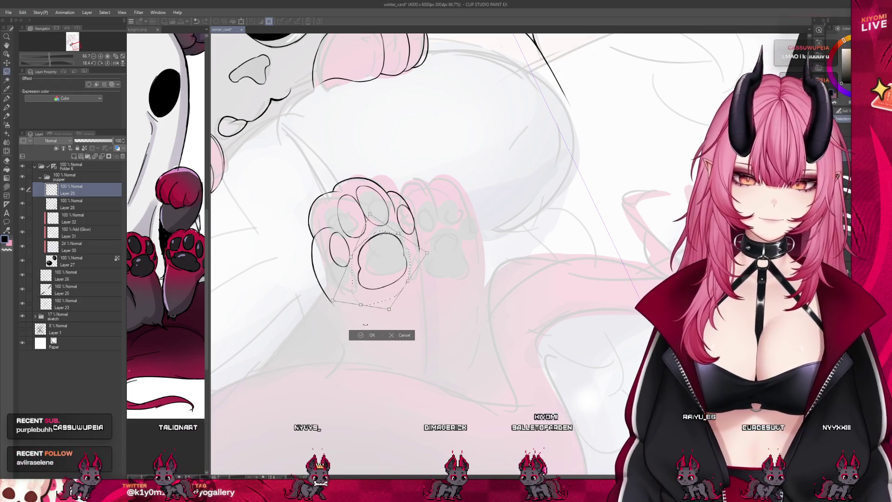
{"action": "key", "text": "Return"}
{"action": "left_click", "coordinate": [320, 328]}
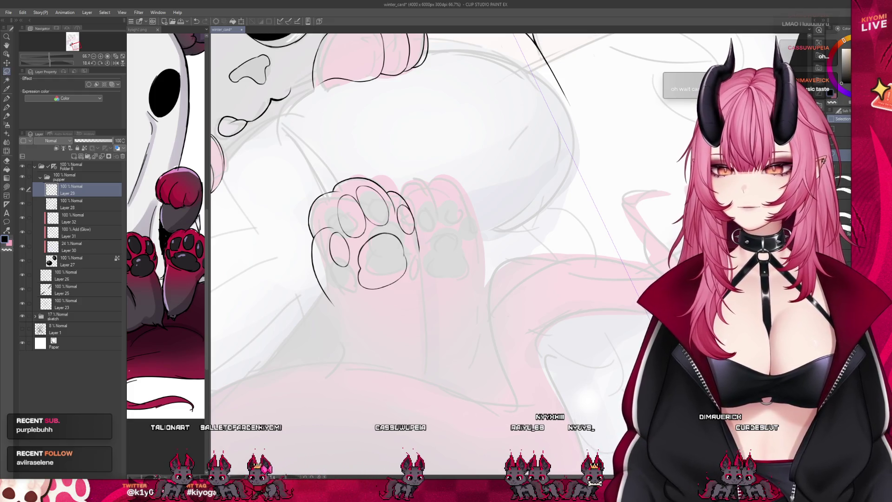
{"action": "scroll", "coordinate": [400, 192], "scroll_direction": "up", "scroll_amount": 2}
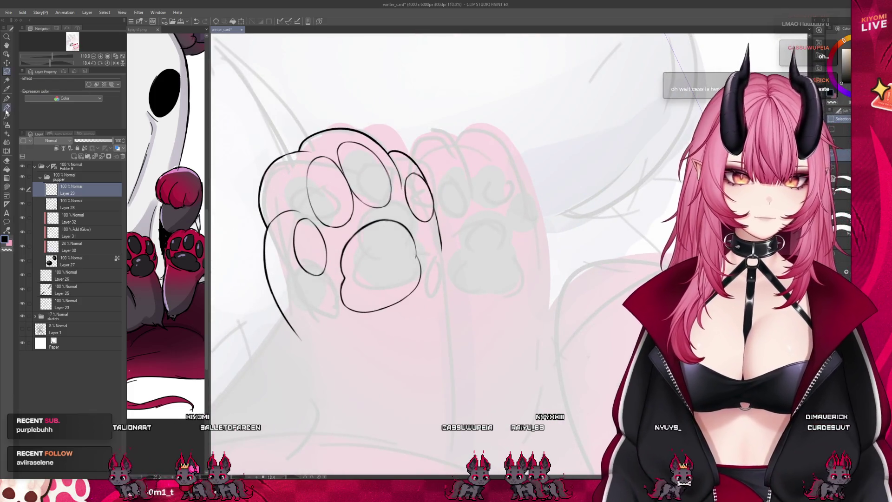
{"action": "scroll", "coordinate": [446, 230], "scroll_direction": "down", "scroll_amount": 4}
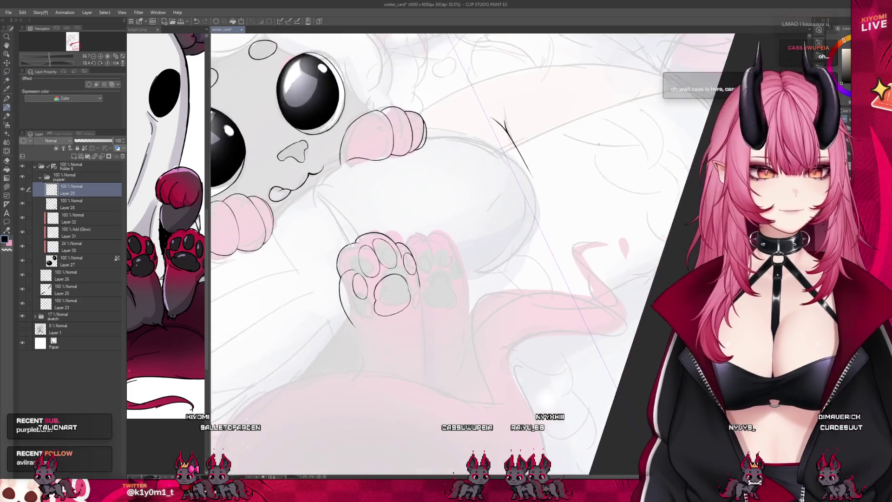
{"action": "scroll", "coordinate": [599, 148], "scroll_direction": "up", "scroll_amount": 2}
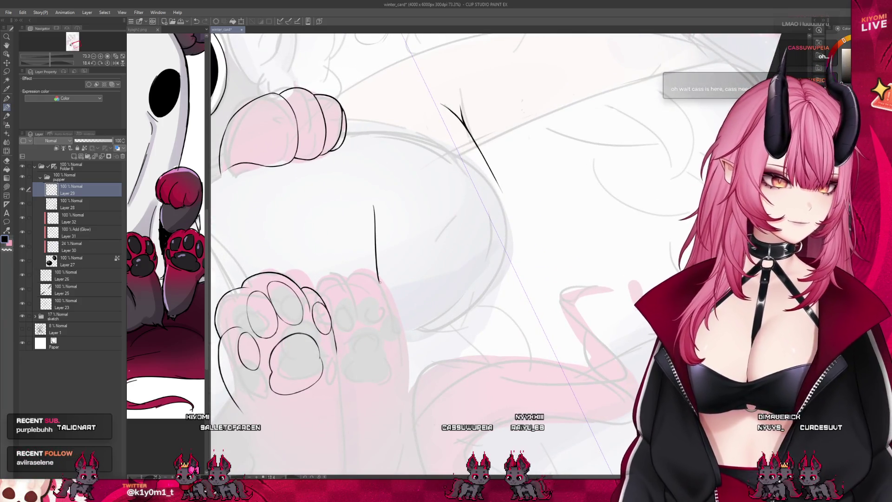
{"action": "left_click_drag", "start_coordinate": [490, 201], "coordinate": [496, 277]}
{"action": "left_click_drag", "start_coordinate": [377, 280], "coordinate": [497, 273]}
{"action": "mouse_move", "coordinate": [428, 278]}
{"action": "left_mouse_down"}
{"action": "mouse_move", "coordinate": [428, 293]}
{"action": "mouse_move", "coordinate": [466, 289]}
{"action": "left_mouse_up"}
{"action": "left_click_drag", "start_coordinate": [404, 297], "coordinate": [462, 296]}
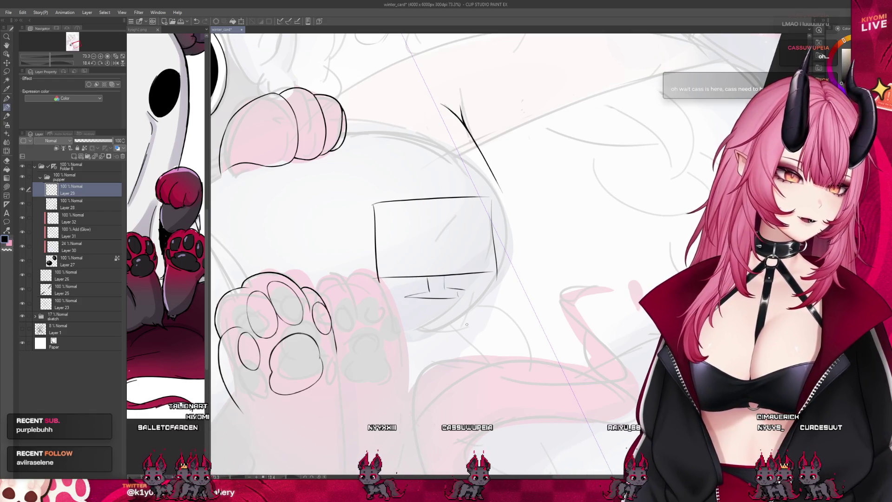
{"action": "mouse_move", "coordinate": [412, 311]}
{"action": "left_mouse_down"}
{"action": "mouse_move", "coordinate": [380, 333]}
{"action": "mouse_move", "coordinate": [491, 329]}
{"action": "left_mouse_up"}
{"action": "left_click_drag", "start_coordinate": [482, 307], "coordinate": [496, 324]}
{"action": "left_click_drag", "start_coordinate": [506, 285], "coordinate": [477, 309]}
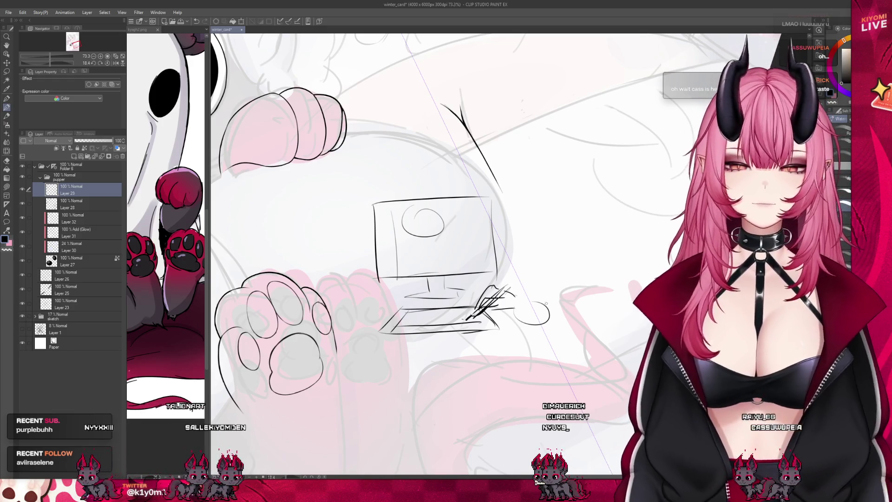
{"action": "scroll", "coordinate": [538, 285], "scroll_direction": "down", "scroll_amount": 5}
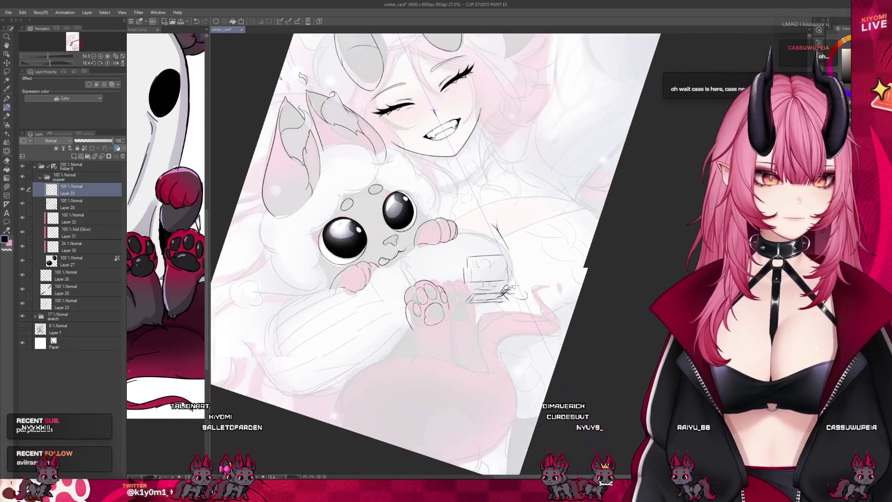
{"action": "scroll", "coordinate": [434, 111], "scroll_direction": "up", "scroll_amount": 2}
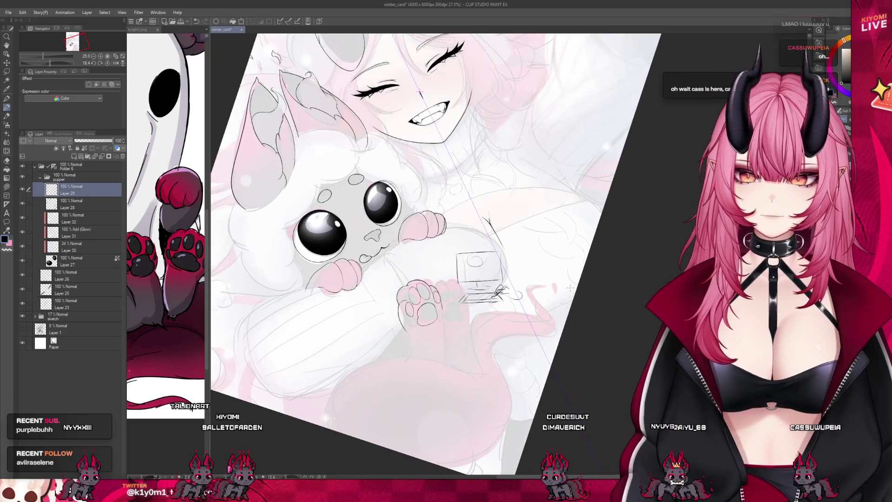
{"action": "scroll", "coordinate": [496, 313], "scroll_direction": "up", "scroll_amount": 2}
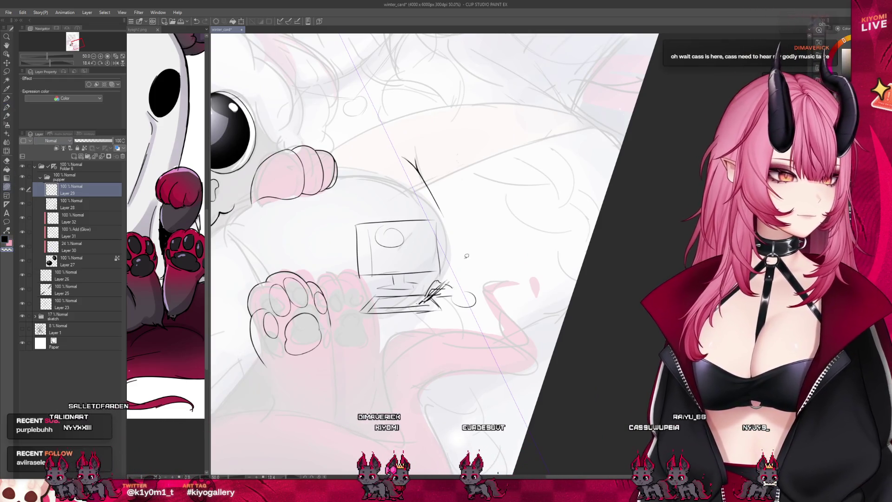
{"action": "left_click_drag", "start_coordinate": [461, 259], "coordinate": [334, 234]}
{"action": "key", "text": "Delete"}
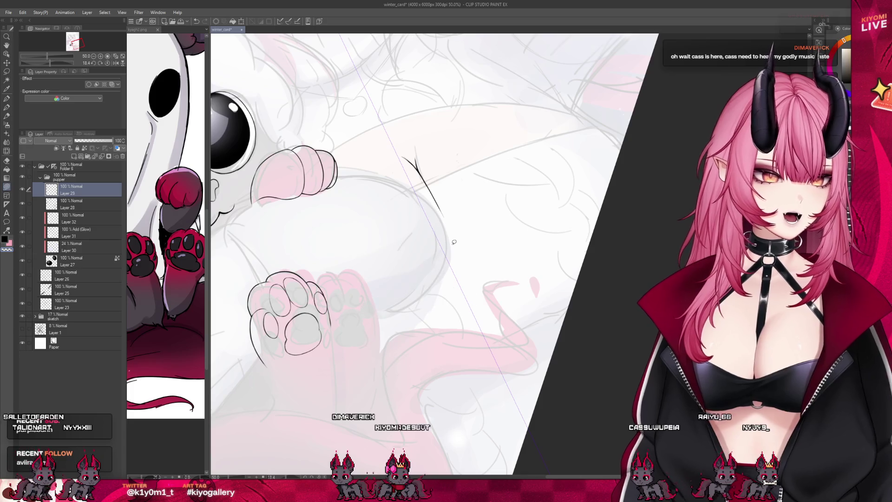
{"action": "scroll", "coordinate": [406, 168], "scroll_direction": "down", "scroll_amount": 2}
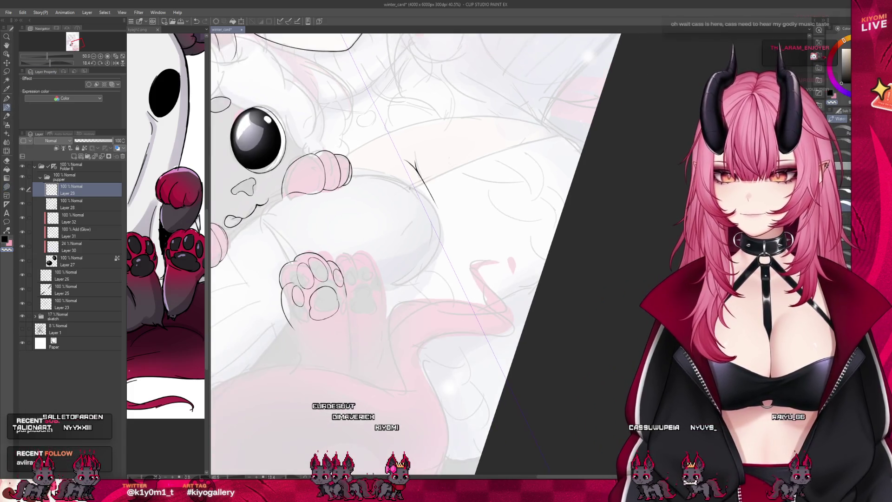
{"action": "scroll", "coordinate": [392, 256], "scroll_direction": "down", "scroll_amount": 1}
{"action": "scroll", "coordinate": [352, 293], "scroll_direction": "up", "scroll_amount": 1}
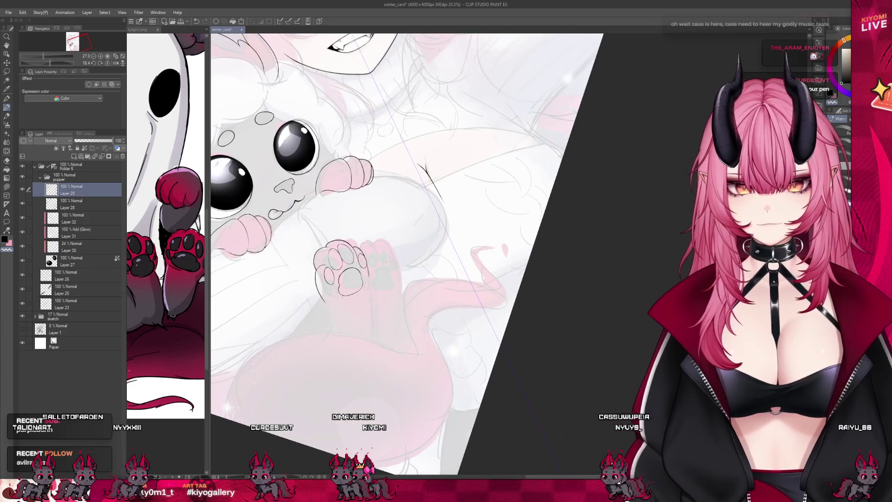
{"action": "scroll", "coordinate": [352, 293], "scroll_direction": "up", "scroll_amount": 1}
{"action": "scroll", "coordinate": [353, 293], "scroll_direction": "up", "scroll_amount": 1}
{"action": "scroll", "coordinate": [352, 293], "scroll_direction": "up", "scroll_amount": 1}
{"action": "scroll", "coordinate": [352, 265], "scroll_direction": "up", "scroll_amount": 1}
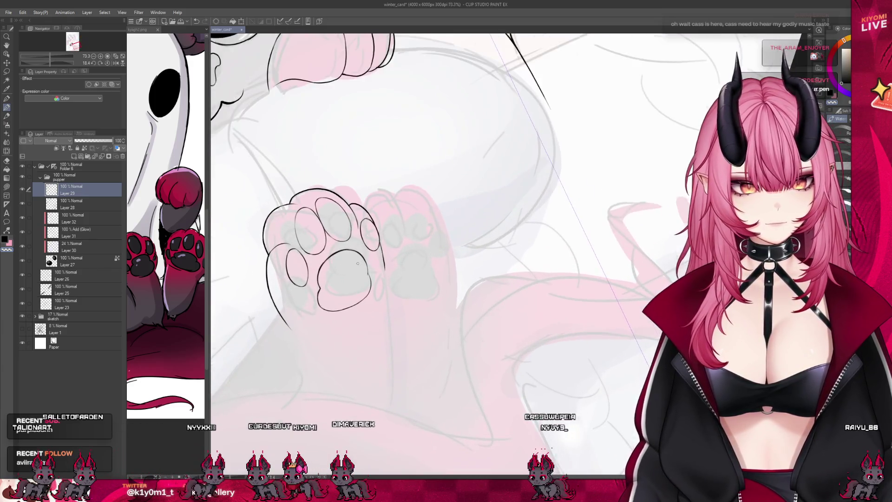
{"action": "scroll", "coordinate": [352, 265], "scroll_direction": "up", "scroll_amount": 2}
{"action": "scroll", "coordinate": [352, 266], "scroll_direction": "up", "scroll_amount": 1}
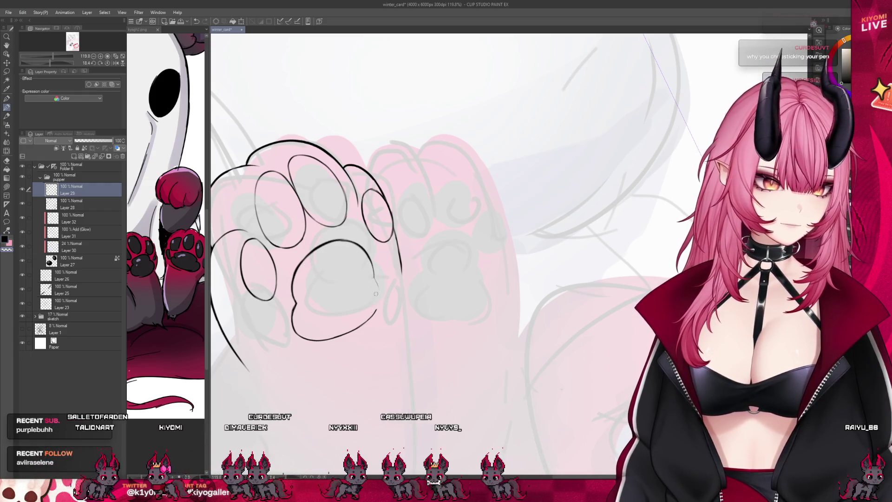
Close the right side of the large pad and extend the paw outline down into the arm.
{"action": "left_click_drag", "start_coordinate": [373, 268], "coordinate": [380, 313]}
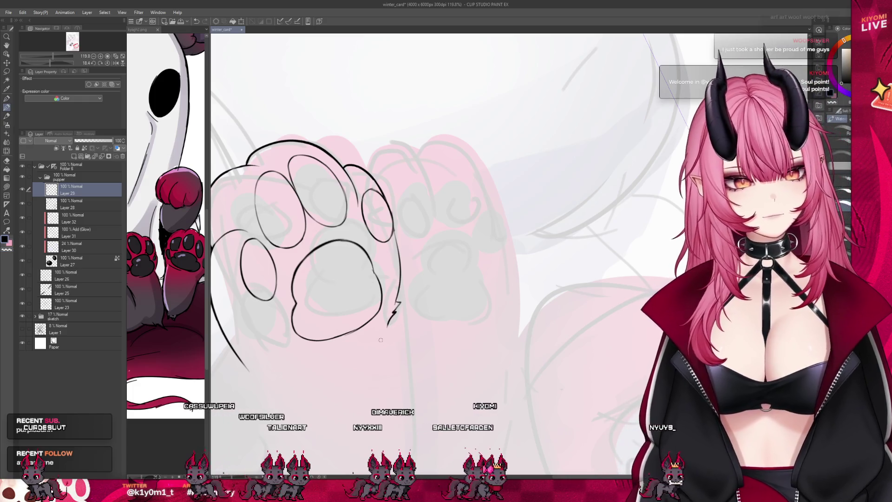
{"action": "key", "text": "ctrl+minus"}
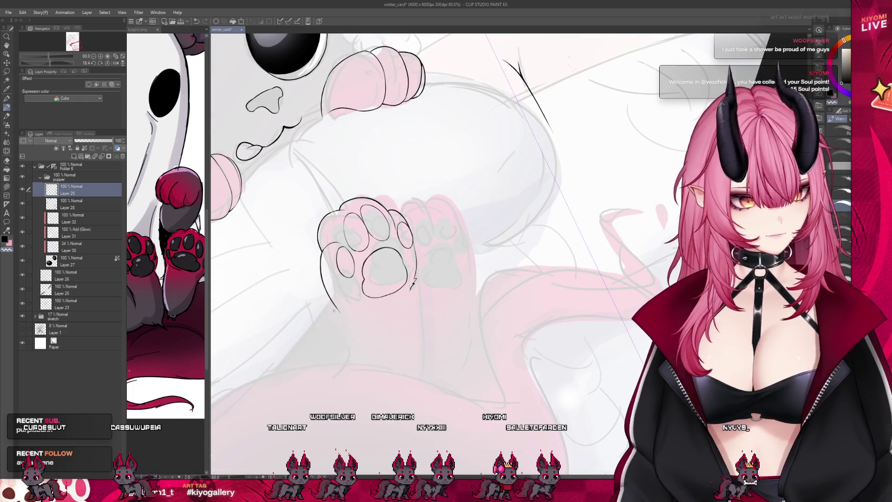
{"action": "left_click_drag", "start_coordinate": [334, 307], "coordinate": [319, 352]}
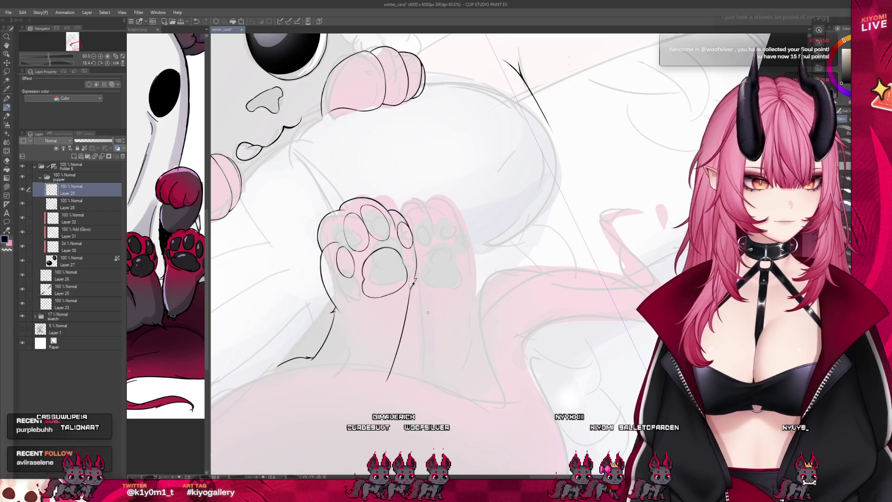
{"action": "scroll", "coordinate": [409, 251], "scroll_direction": "down", "scroll_amount": 3}
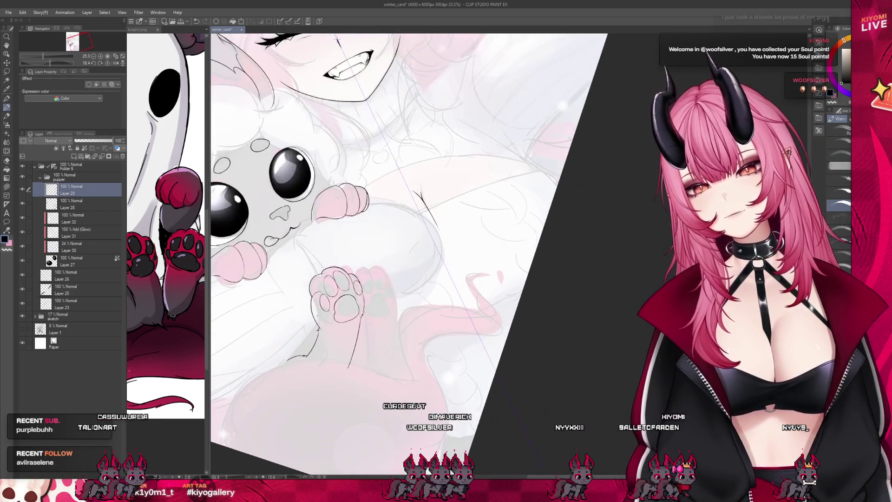
{"action": "scroll", "coordinate": [409, 251], "scroll_direction": "up", "scroll_amount": 2}
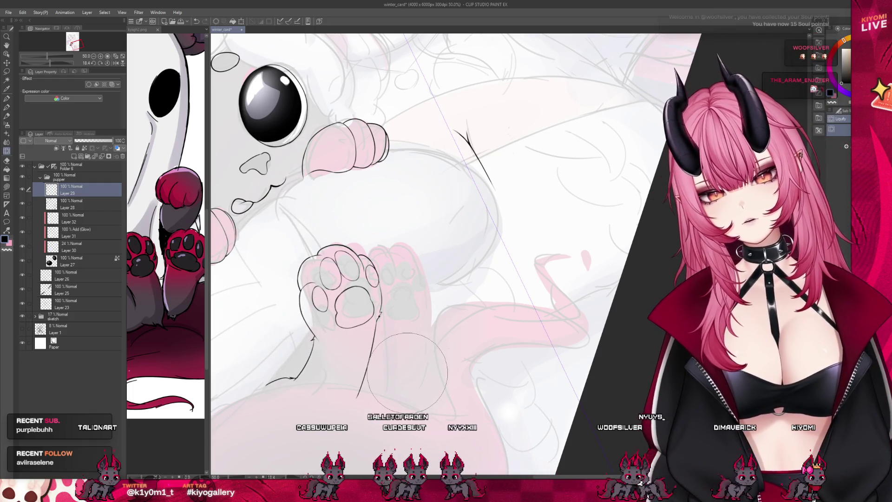
{"action": "scroll", "coordinate": [268, 335], "scroll_direction": "down", "scroll_amount": 3}
{"action": "scroll", "coordinate": [410, 332], "scroll_direction": "down", "scroll_amount": 1}
{"action": "scroll", "coordinate": [369, 333], "scroll_direction": "up", "scroll_amount": 1}
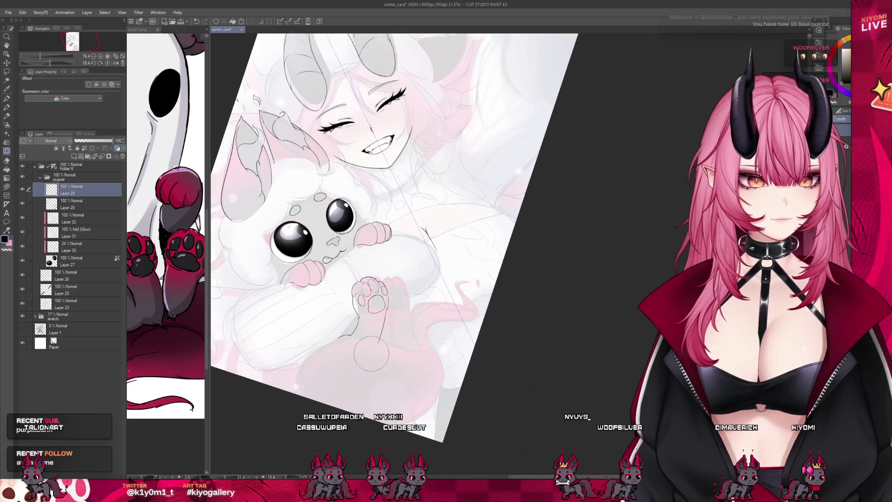
{"action": "scroll", "coordinate": [362, 334], "scroll_direction": "up", "scroll_amount": 1}
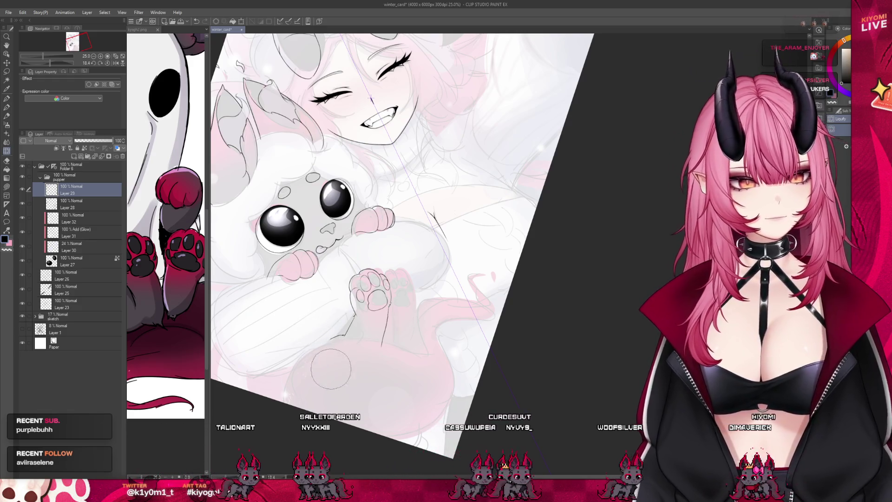
{"action": "scroll", "coordinate": [396, 385], "scroll_direction": "down", "scroll_amount": 1}
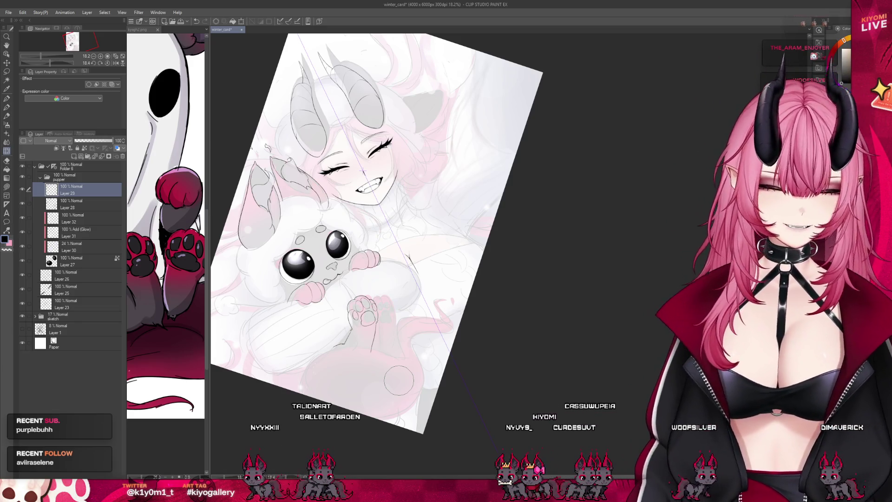
{"action": "scroll", "coordinate": [363, 326], "scroll_direction": "up", "scroll_amount": 1}
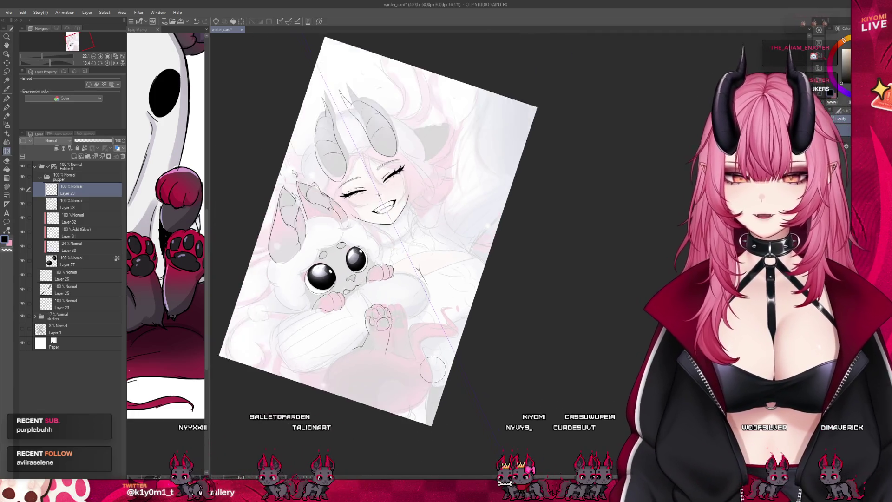
{"action": "left_click_drag", "start_coordinate": [286, 293], "coordinate": [299, 279]}
{"action": "scroll", "coordinate": [286, 293], "scroll_direction": "up", "scroll_amount": 3}
{"action": "scroll", "coordinate": [282, 296], "scroll_direction": "up", "scroll_amount": 2}
{"action": "scroll", "coordinate": [283, 297], "scroll_direction": "up", "scroll_amount": 1}
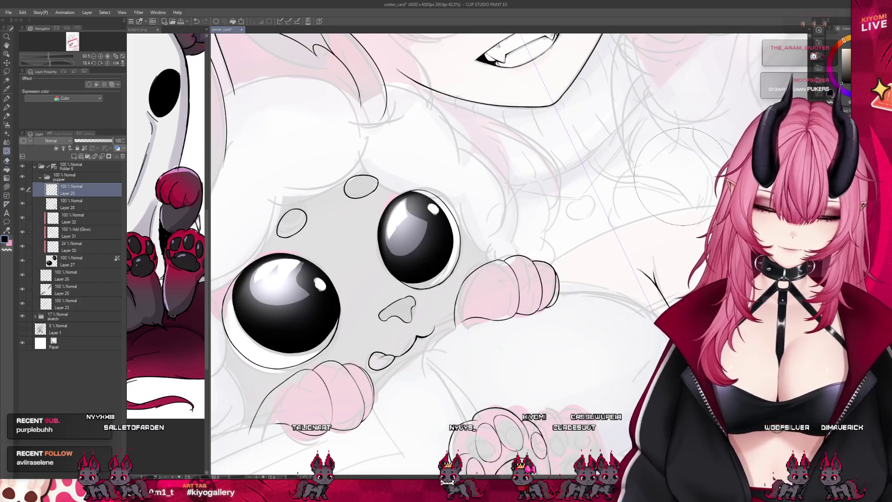
{"action": "scroll", "coordinate": [674, 179], "scroll_direction": "down", "scroll_amount": 2}
{"action": "left_click_drag", "start_coordinate": [674, 179], "coordinate": [614, 154]}
{"action": "scroll", "coordinate": [631, 171], "scroll_direction": "down", "scroll_amount": 2}
{"action": "scroll", "coordinate": [632, 172], "scroll_direction": "down", "scroll_amount": 2}
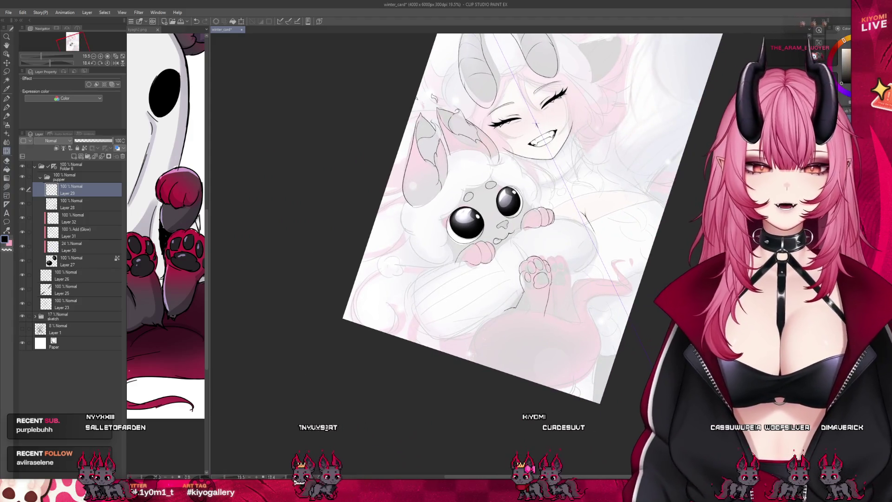
{"action": "scroll", "coordinate": [537, 123], "scroll_direction": "up", "scroll_amount": 5}
{"action": "scroll", "coordinate": [593, 329], "scroll_direction": "up", "scroll_amount": 5}
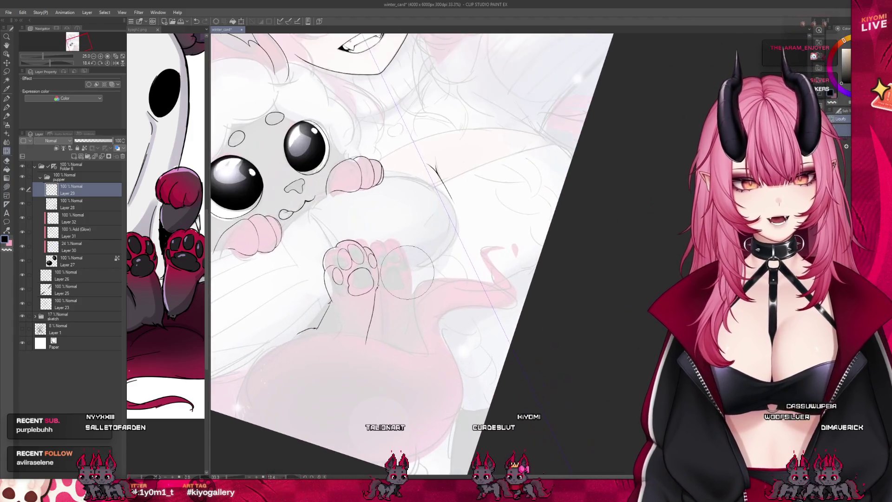
{"action": "scroll", "coordinate": [401, 268], "scroll_direction": "up", "scroll_amount": 1}
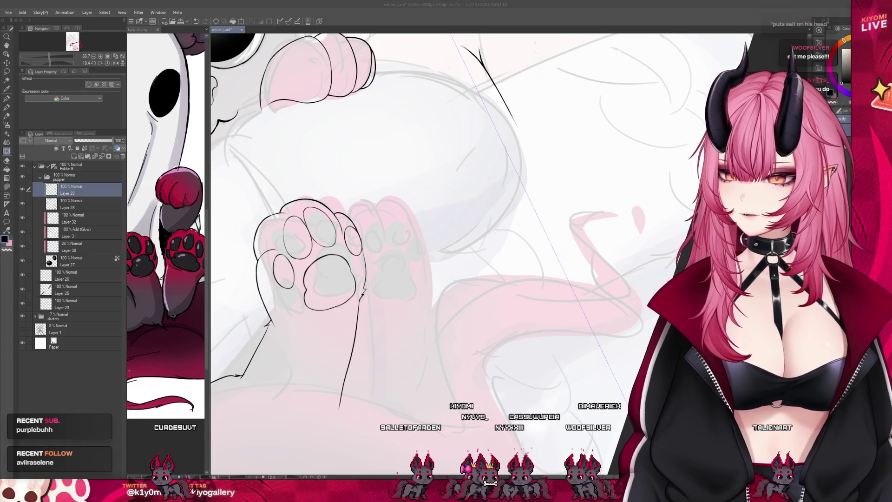
{"action": "key", "text": "ctrl+minus"}
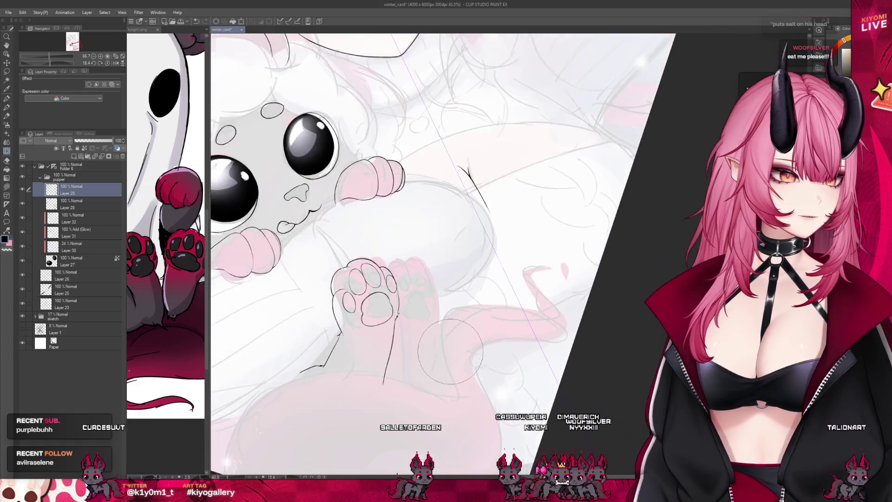
{"action": "scroll", "coordinate": [348, 180], "scroll_direction": "up", "scroll_amount": 2}
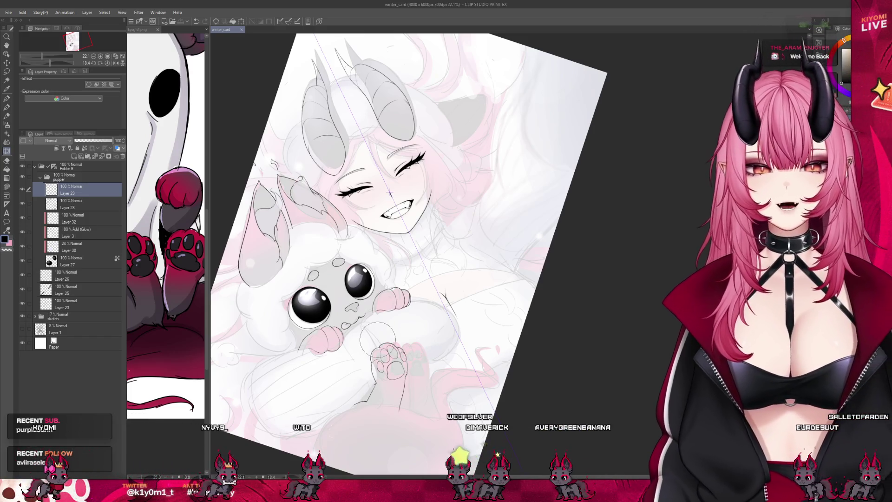
{"action": "scroll", "coordinate": [390, 191], "scroll_direction": "up", "scroll_amount": 3}
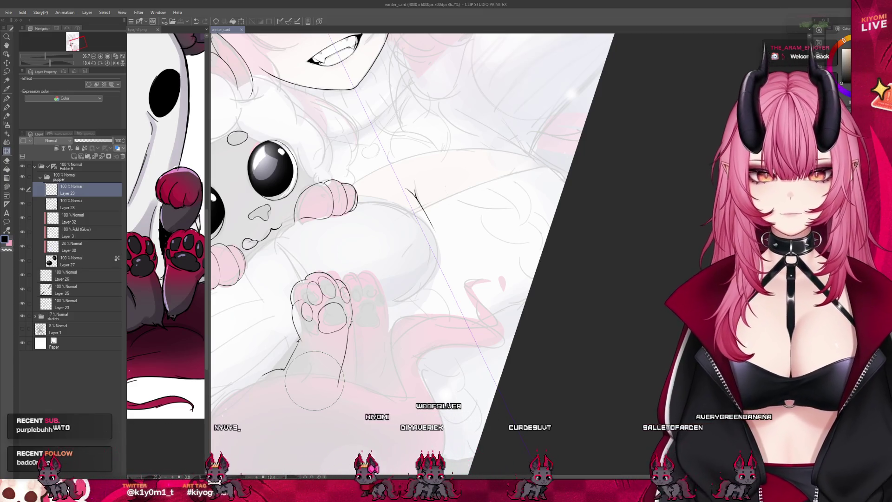
{"action": "scroll", "coordinate": [314, 382], "scroll_direction": "up", "scroll_amount": 1}
{"action": "scroll", "coordinate": [328, 376], "scroll_direction": "up", "scroll_amount": 1}
{"action": "scroll", "coordinate": [348, 366], "scroll_direction": "up", "scroll_amount": 1}
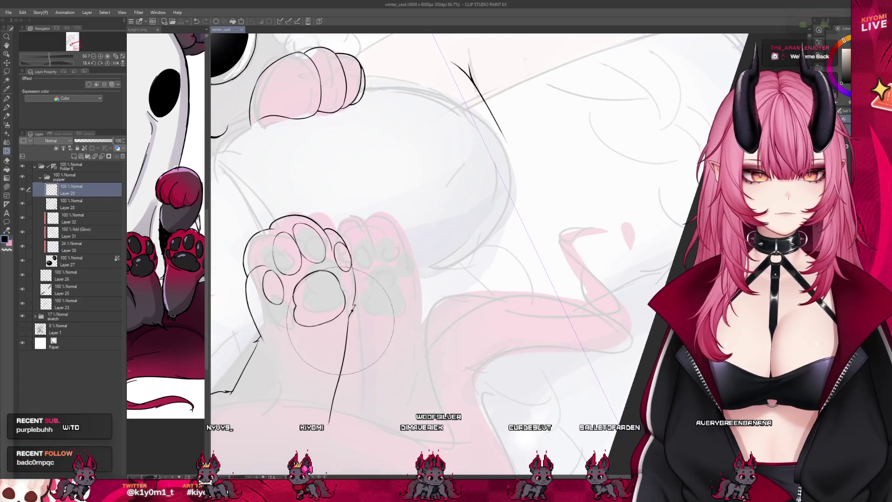
{"action": "scroll", "coordinate": [314, 360], "scroll_direction": "up", "scroll_amount": 2}
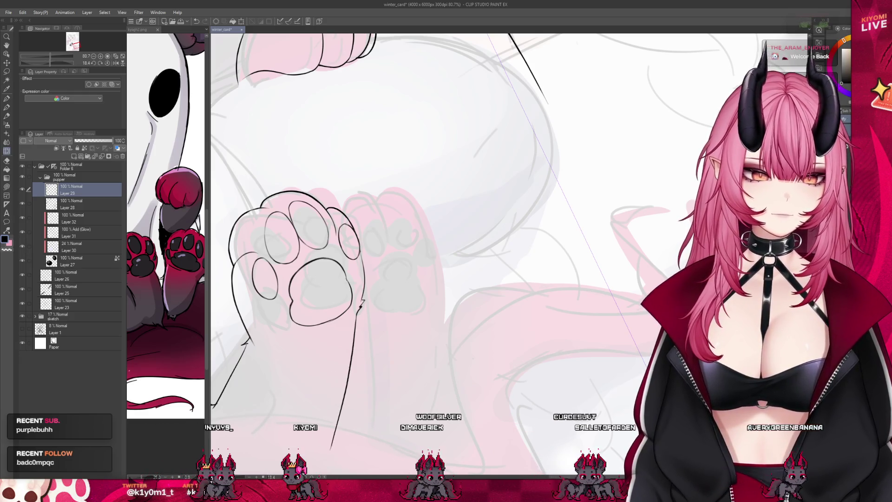
{"action": "scroll", "coordinate": [346, 364], "scroll_direction": "down", "scroll_amount": 2}
{"action": "scroll", "coordinate": [492, 282], "scroll_direction": "down", "scroll_amount": 2}
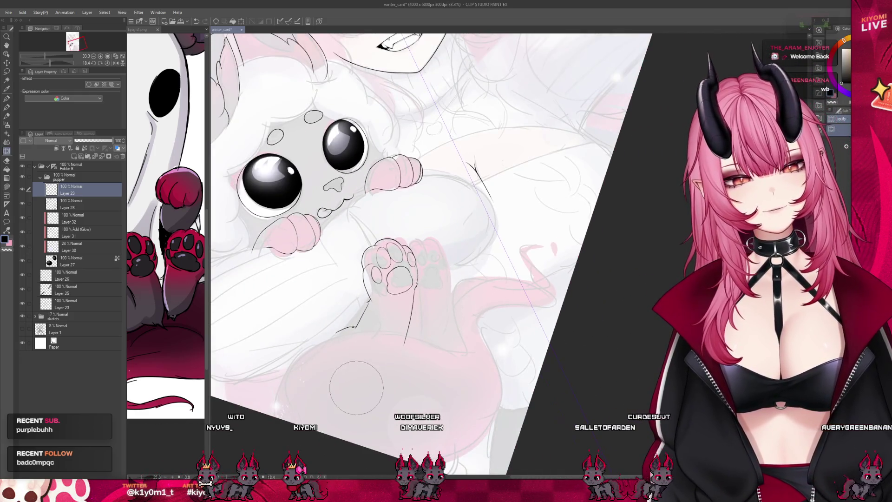
{"action": "scroll", "coordinate": [357, 387], "scroll_direction": "up", "scroll_amount": 2}
{"action": "scroll", "coordinate": [352, 349], "scroll_direction": "up", "scroll_amount": 1}
{"action": "scroll", "coordinate": [349, 328], "scroll_direction": "up", "scroll_amount": 1}
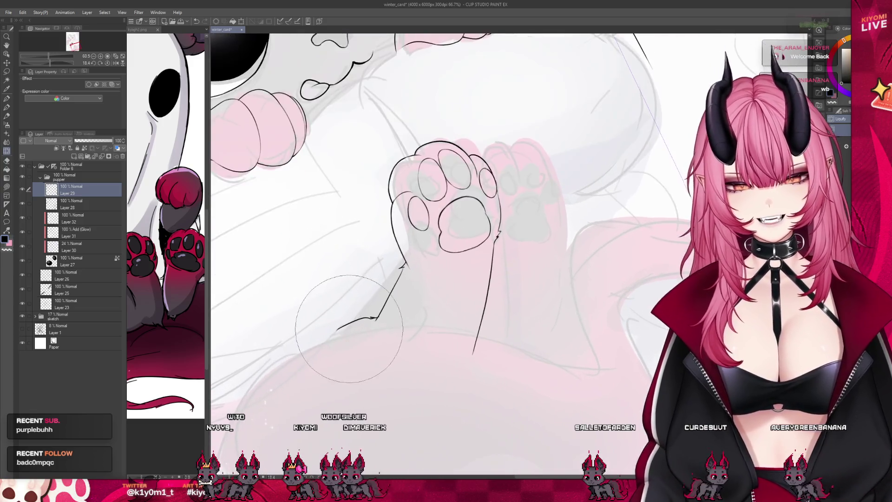
{"action": "scroll", "coordinate": [349, 328], "scroll_direction": "up", "scroll_amount": 1}
{"action": "scroll", "coordinate": [380, 315], "scroll_direction": "up", "scroll_amount": 1}
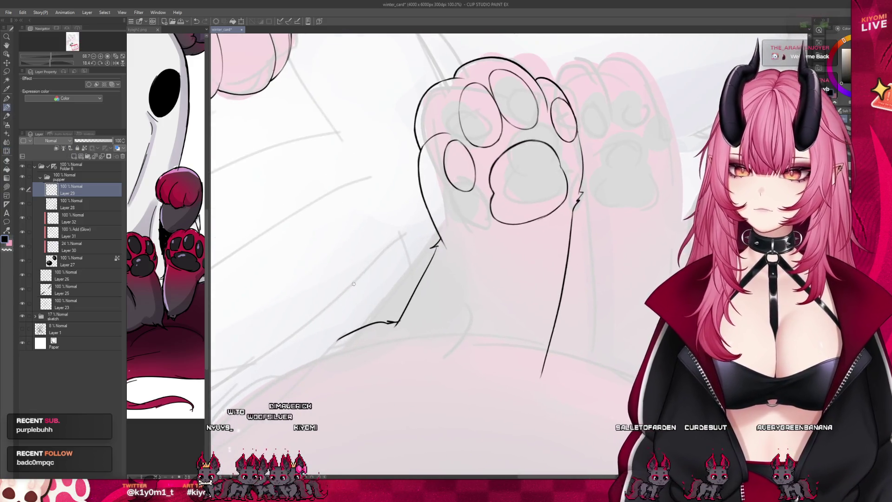
{"action": "scroll", "coordinate": [380, 313], "scroll_direction": "up", "scroll_amount": 1}
{"action": "scroll", "coordinate": [380, 311], "scroll_direction": "up", "scroll_amount": 1}
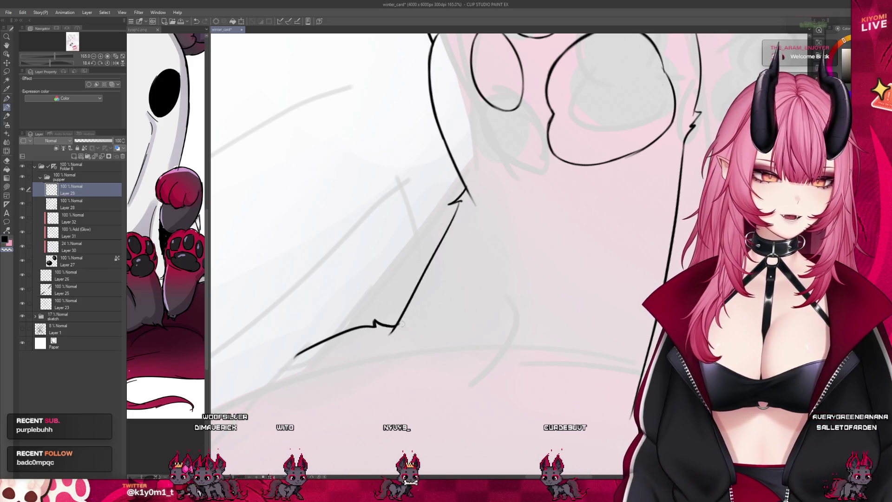
Undo the lower-left arm stroke and redraw it as a longer, smoother curve.
{"action": "key", "text": "ctrl+z"}
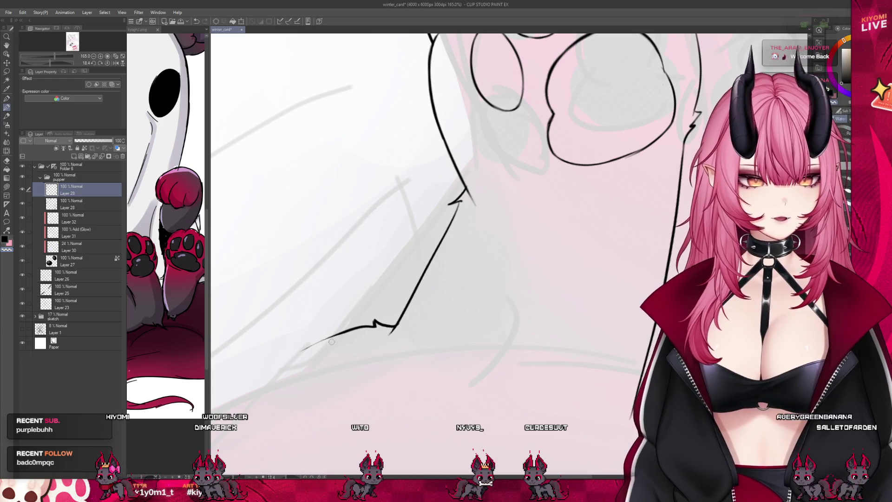
{"action": "left_click_drag", "start_coordinate": [391, 326], "coordinate": [290, 366]}
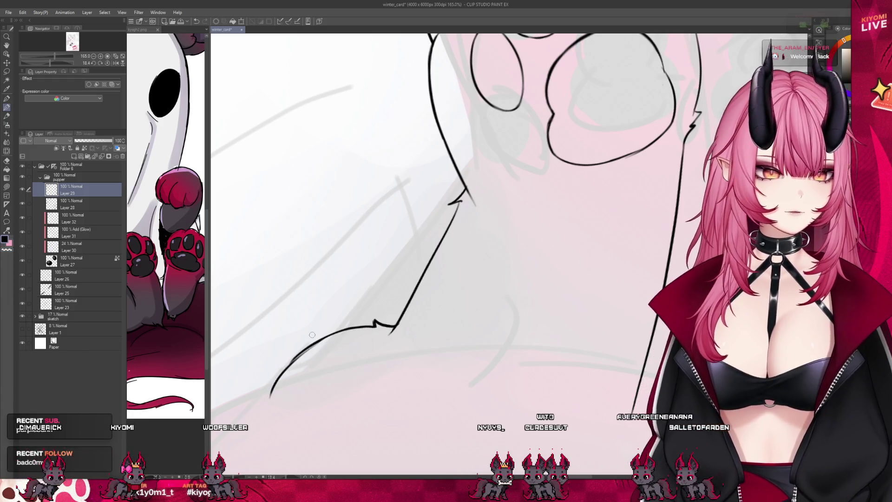
{"action": "scroll", "coordinate": [274, 330], "scroll_direction": "down", "scroll_amount": 2}
{"action": "scroll", "coordinate": [349, 279], "scroll_direction": "down", "scroll_amount": 2}
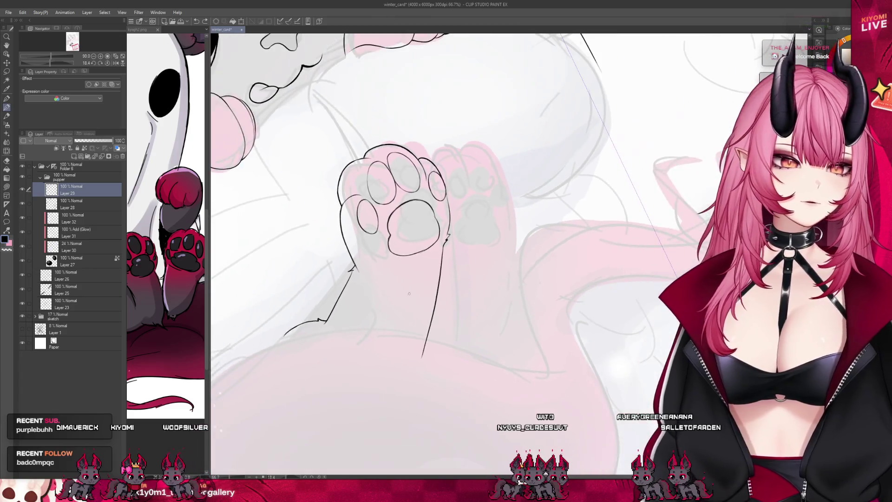
{"action": "scroll", "coordinate": [432, 231], "scroll_direction": "down", "scroll_amount": 2}
{"action": "scroll", "coordinate": [432, 231], "scroll_direction": "up", "scroll_amount": 2}
{"action": "scroll", "coordinate": [397, 182], "scroll_direction": "up", "scroll_amount": 2}
{"action": "scroll", "coordinate": [358, 129], "scroll_direction": "up", "scroll_amount": 2}
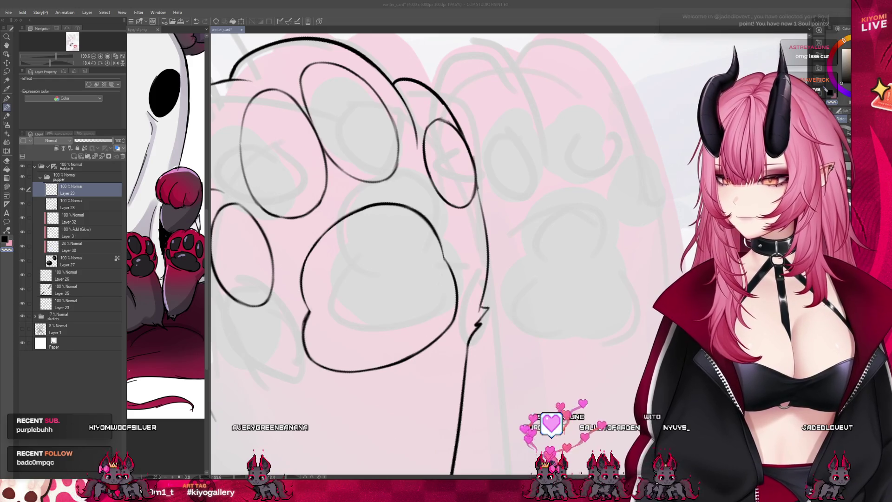
{"action": "scroll", "coordinate": [439, 254], "scroll_direction": "down", "scroll_amount": 2}
{"action": "scroll", "coordinate": [440, 255], "scroll_direction": "down", "scroll_amount": 2}
{"action": "scroll", "coordinate": [439, 254], "scroll_direction": "up", "scroll_amount": 2}
{"action": "scroll", "coordinate": [439, 255], "scroll_direction": "up", "scroll_amount": 2}
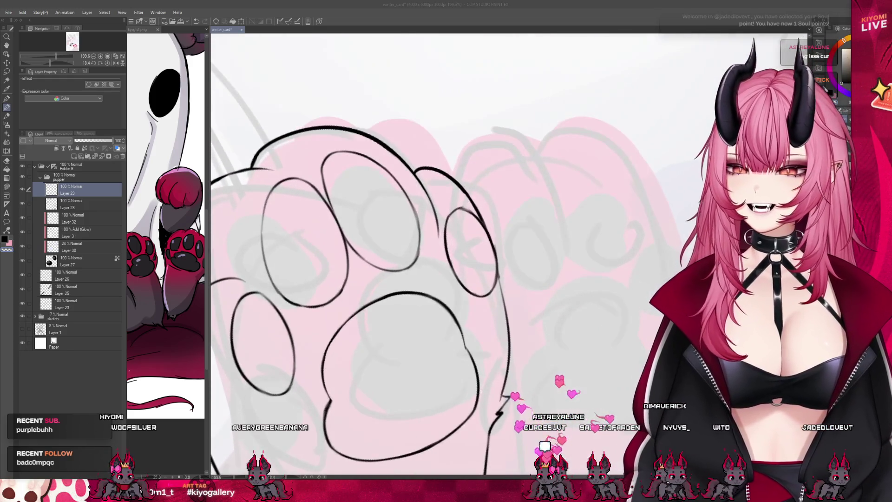
{"action": "scroll", "coordinate": [330, 236], "scroll_direction": "up", "scroll_amount": 1}
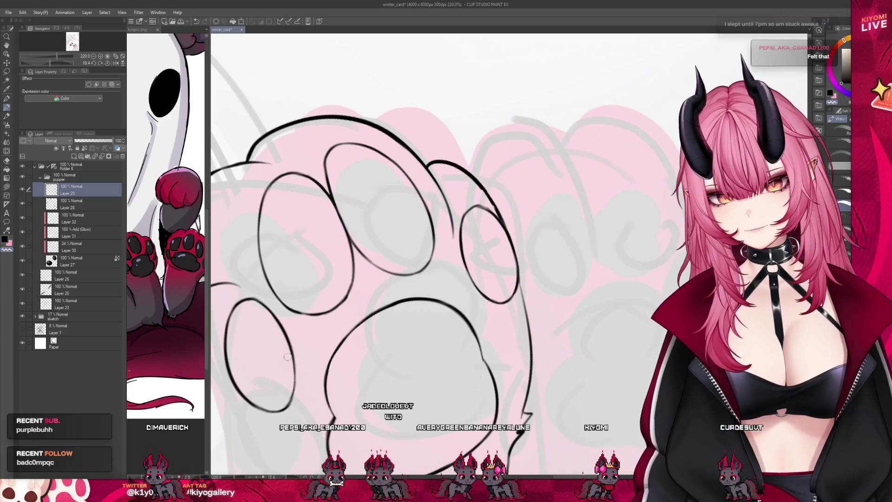
{"action": "scroll", "coordinate": [406, 251], "scroll_direction": "down", "scroll_amount": 2}
{"action": "scroll", "coordinate": [406, 250], "scroll_direction": "down", "scroll_amount": 2}
{"action": "scroll", "coordinate": [406, 250], "scroll_direction": "down", "scroll_amount": 2}
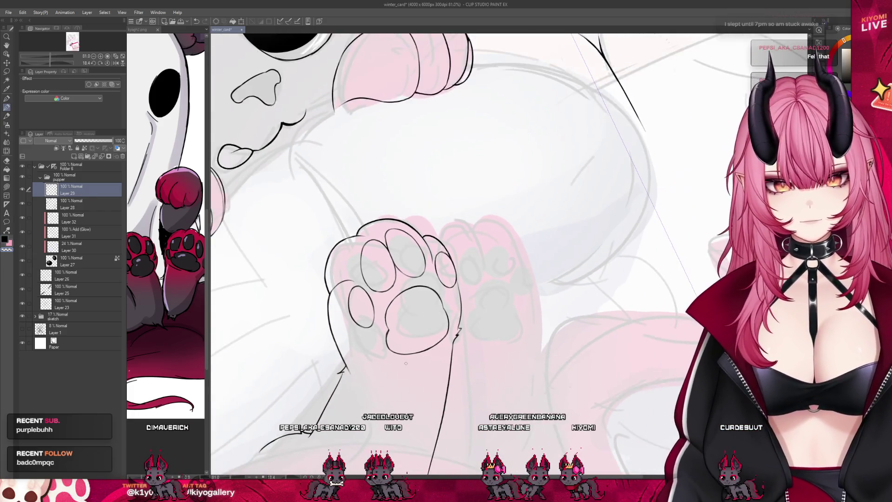
{"action": "scroll", "coordinate": [412, 279], "scroll_direction": "down", "scroll_amount": 2}
{"action": "scroll", "coordinate": [425, 334], "scroll_direction": "down", "scroll_amount": 2}
{"action": "scroll", "coordinate": [434, 363], "scroll_direction": "down", "scroll_amount": 1}
{"action": "scroll", "coordinate": [434, 363], "scroll_direction": "up", "scroll_amount": 2}
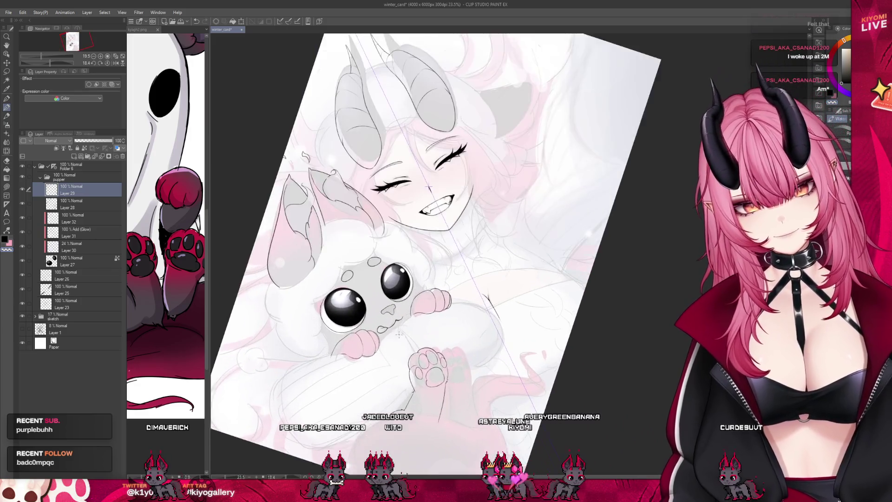
{"action": "scroll", "coordinate": [447, 230], "scroll_direction": "up", "scroll_amount": 2}
{"action": "scroll", "coordinate": [460, 91], "scroll_direction": "up", "scroll_amount": 2}
{"action": "scroll", "coordinate": [460, 90], "scroll_direction": "up", "scroll_amount": 1}
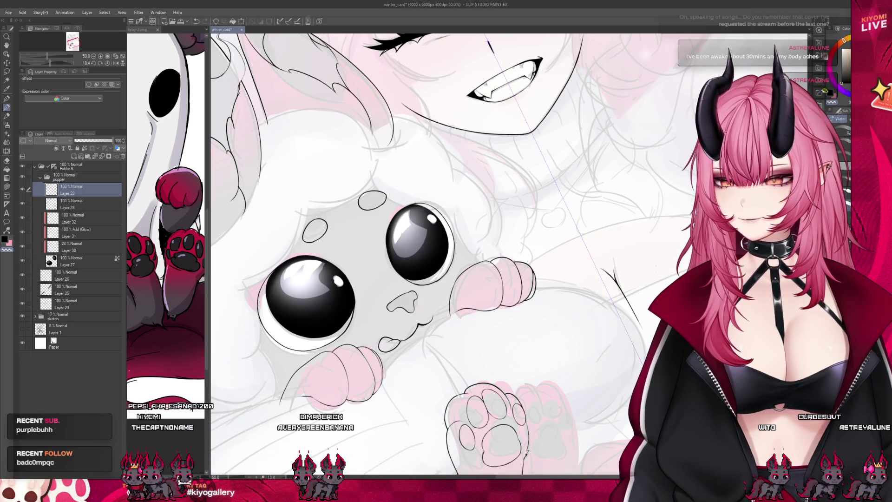
{"action": "mouse_move", "coordinate": [489, 279]}
{"action": "left_mouse_down"}
{"action": "mouse_move", "coordinate": [451, 353]}
{"action": "mouse_move", "coordinate": [390, 273]}
{"action": "mouse_move", "coordinate": [382, 292]}
{"action": "left_mouse_up"}
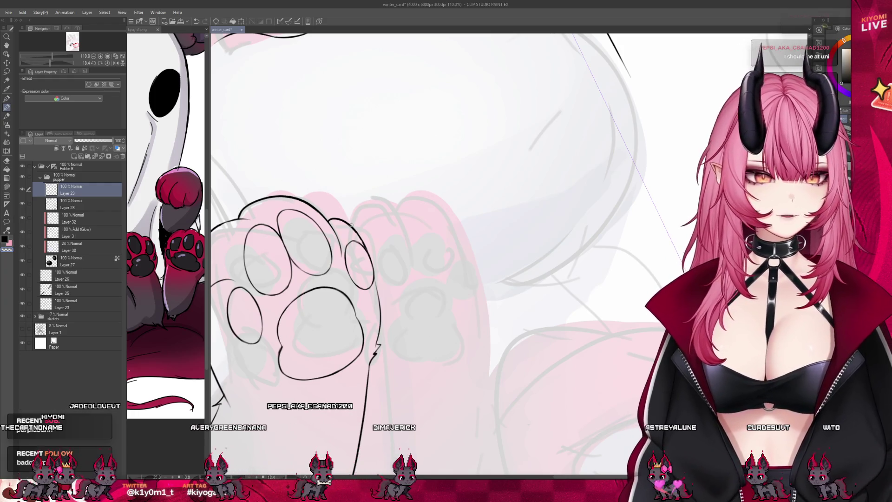
{"action": "left_click_drag", "start_coordinate": [351, 224], "coordinate": [398, 206]}
{"action": "left_click_drag", "start_coordinate": [400, 209], "coordinate": [413, 248]}
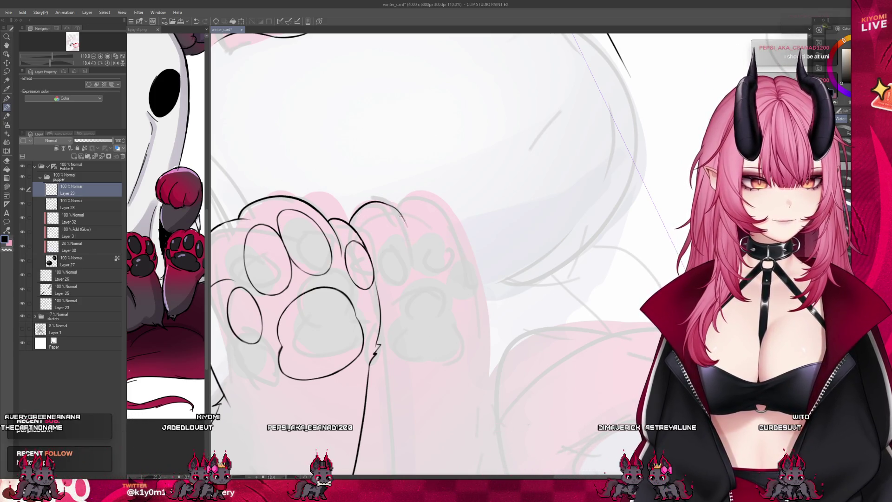
{"action": "mouse_move", "coordinate": [399, 205]}
{"action": "left_mouse_down"}
{"action": "mouse_move", "coordinate": [457, 239]}
{"action": "mouse_move", "coordinate": [467, 264]}
{"action": "left_mouse_up"}
{"action": "key", "text": "ctrl+z"}
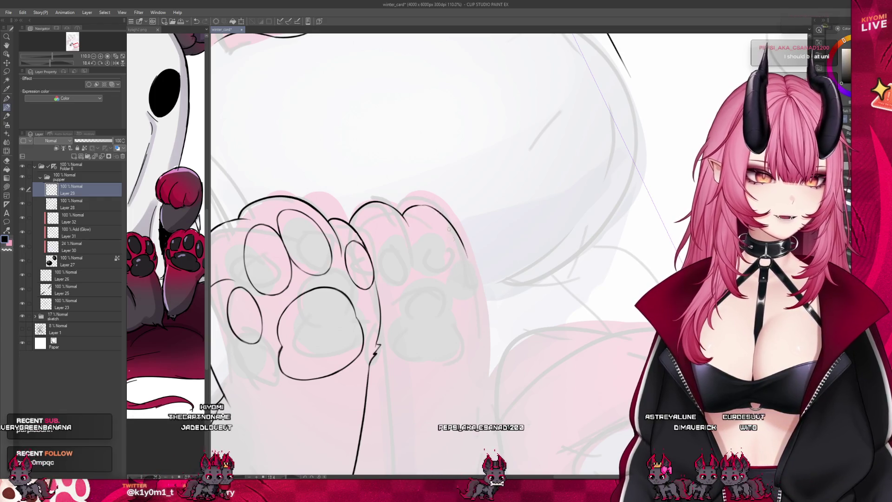
{"action": "mouse_move", "coordinate": [424, 208]}
{"action": "left_mouse_down"}
{"action": "mouse_move", "coordinate": [461, 241]}
{"action": "mouse_move", "coordinate": [478, 338]}
{"action": "left_mouse_up"}
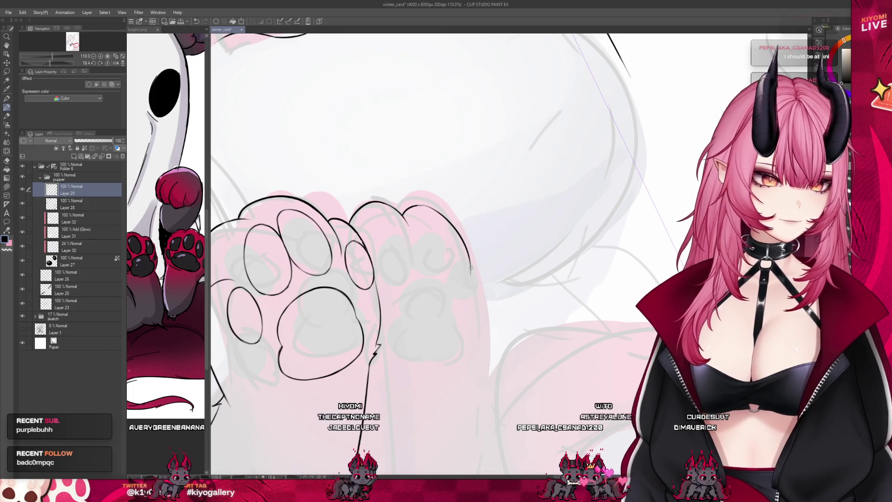
{"action": "key", "text": "ctrl+z"}
{"action": "key", "text": "ctrl+z"}
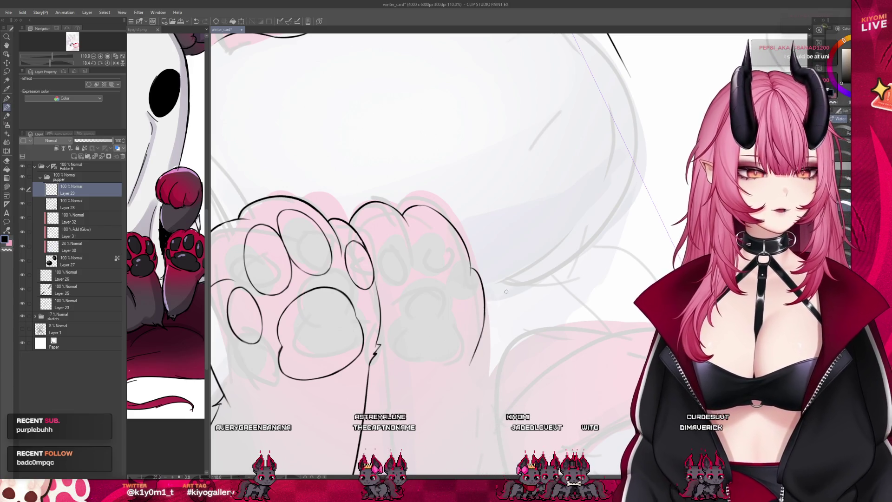
{"action": "left_click_drag", "start_coordinate": [506, 291], "coordinate": [433, 222]}
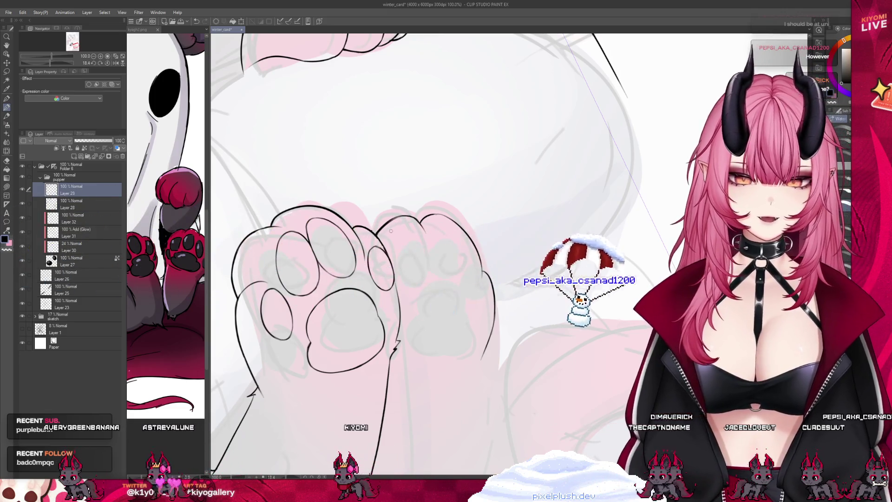
{"action": "scroll", "coordinate": [391, 230], "scroll_direction": "up", "scroll_amount": 2}
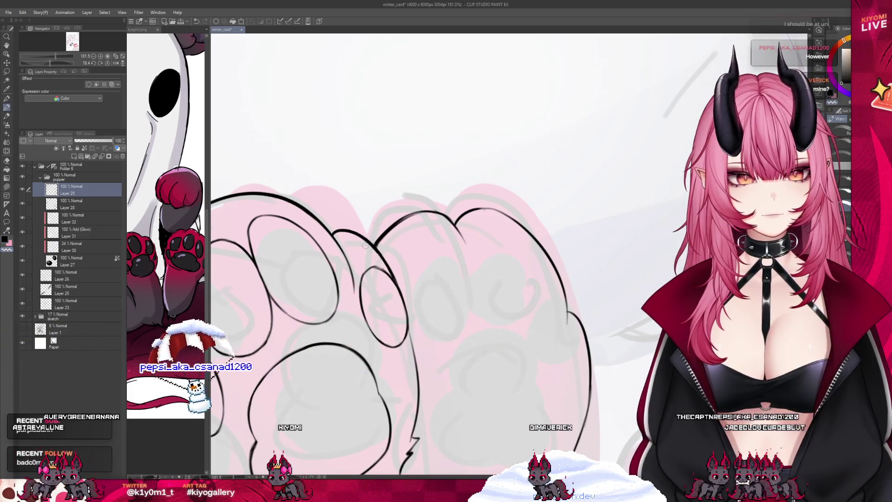
{"action": "scroll", "coordinate": [365, 189], "scroll_direction": "down", "scroll_amount": 2}
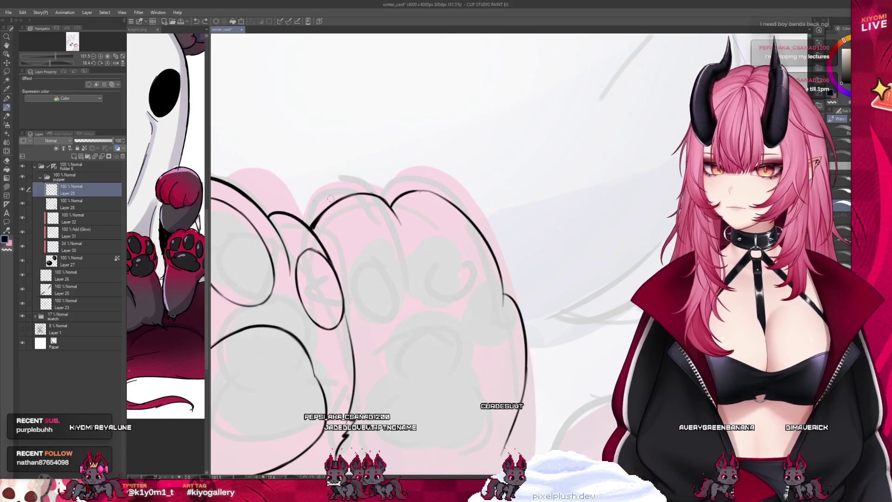
{"action": "scroll", "coordinate": [331, 199], "scroll_direction": "down", "scroll_amount": 3}
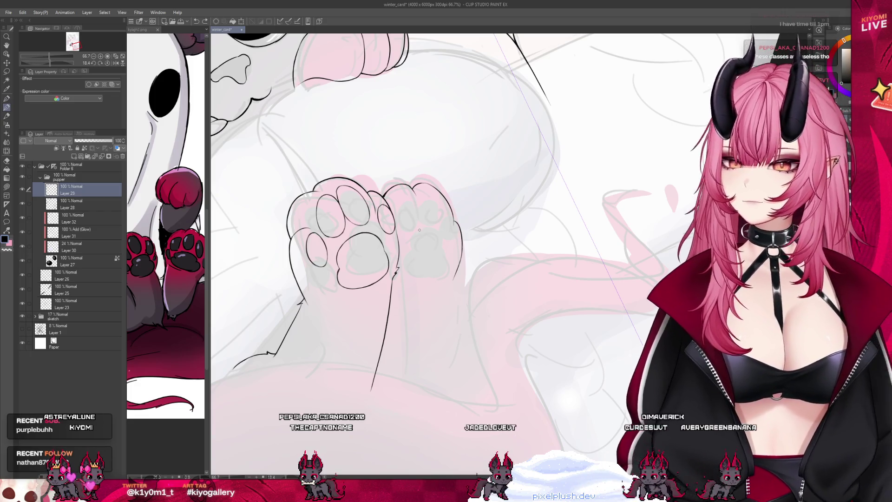
{"action": "scroll", "coordinate": [419, 229], "scroll_direction": "up", "scroll_amount": 1}
{"action": "scroll", "coordinate": [406, 238], "scroll_direction": "up", "scroll_amount": 1}
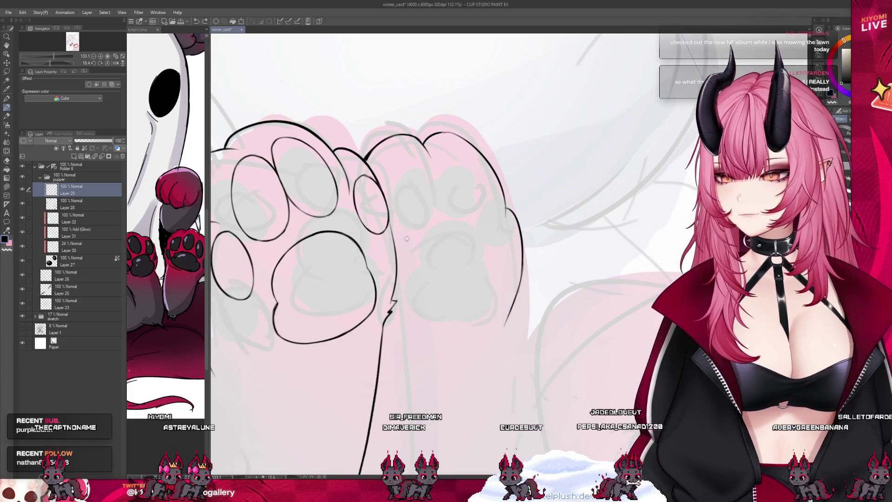
Ink the right paw's middle toe curve and big pad outline in several strokes, undoing one.
{"action": "left_click_drag", "start_coordinate": [411, 147], "coordinate": [434, 222]}
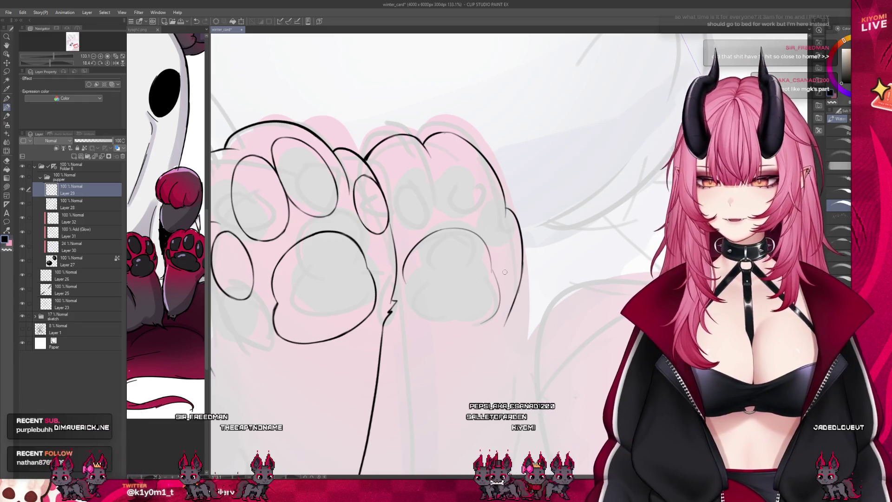
{"action": "left_click_drag", "start_coordinate": [490, 270], "coordinate": [466, 327]}
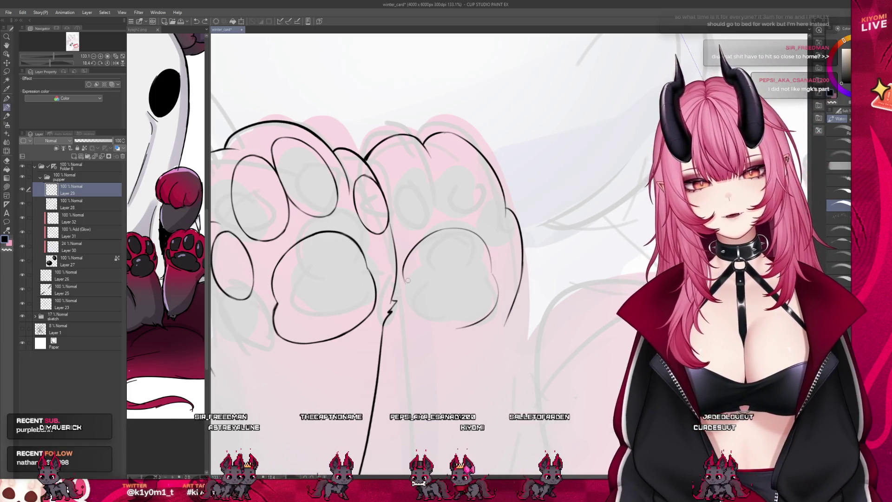
{"action": "left_click_drag", "start_coordinate": [402, 309], "coordinate": [460, 334]}
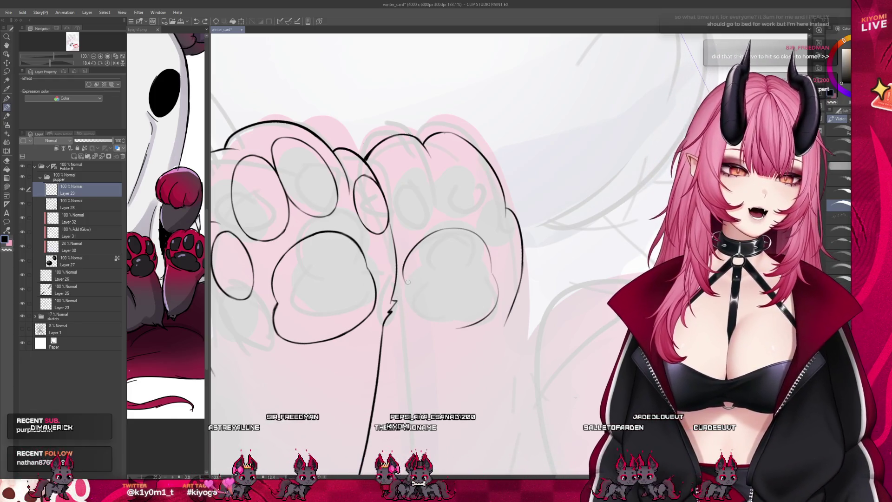
{"action": "left_click_drag", "start_coordinate": [408, 289], "coordinate": [472, 321]}
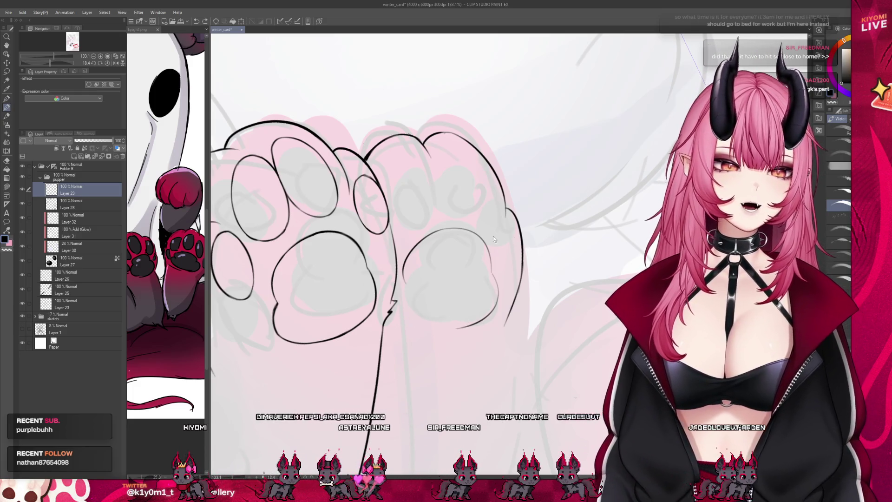
{"action": "key", "text": "ctrl+z"}
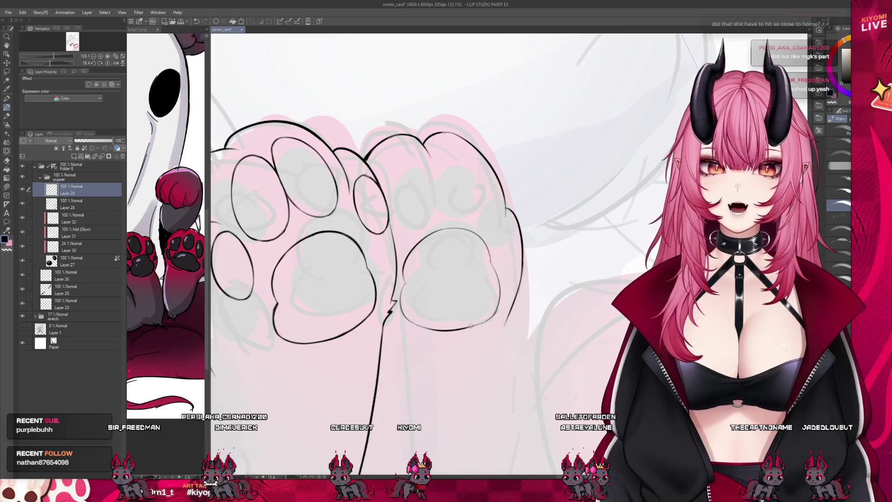
{"action": "scroll", "coordinate": [517, 303], "scroll_direction": "down", "scroll_amount": 5}
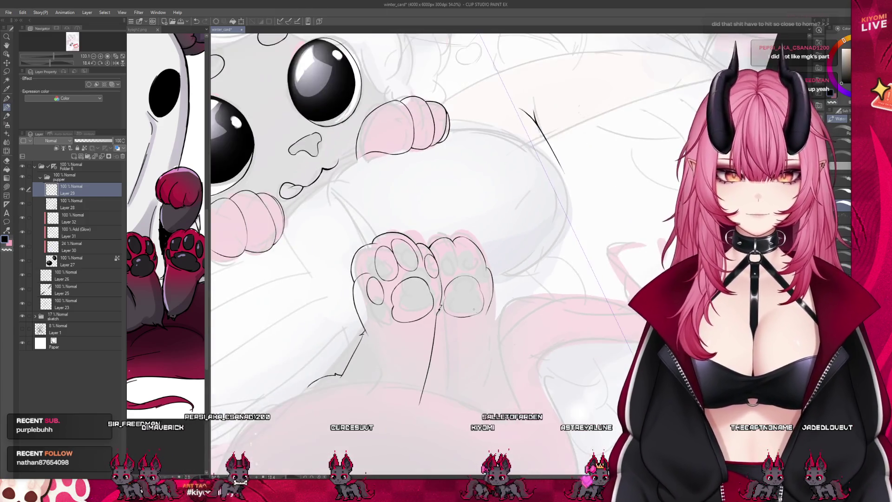
{"action": "scroll", "coordinate": [485, 302], "scroll_direction": "up", "scroll_amount": 1}
{"action": "scroll", "coordinate": [473, 288], "scroll_direction": "up", "scroll_amount": 2}
{"action": "scroll", "coordinate": [473, 288], "scroll_direction": "up", "scroll_amount": 1}
{"action": "scroll", "coordinate": [473, 289], "scroll_direction": "up", "scroll_amount": 1}
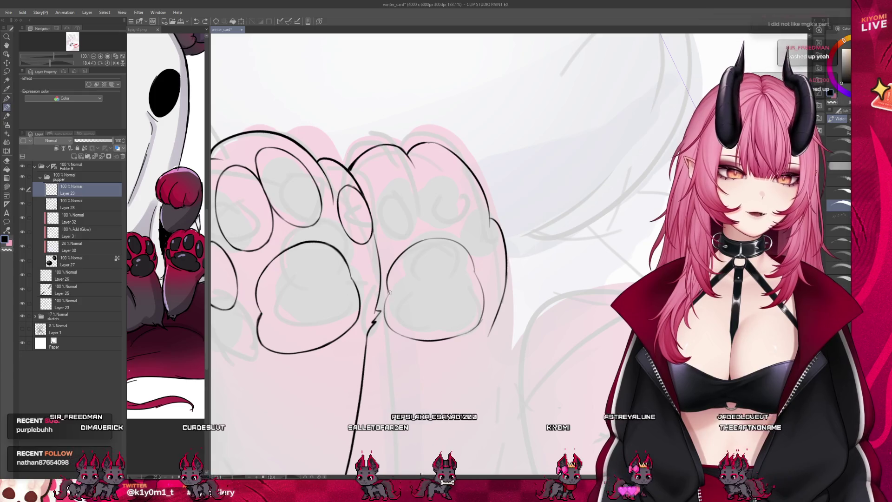
{"action": "scroll", "coordinate": [540, 249], "scroll_direction": "up", "scroll_amount": 1}
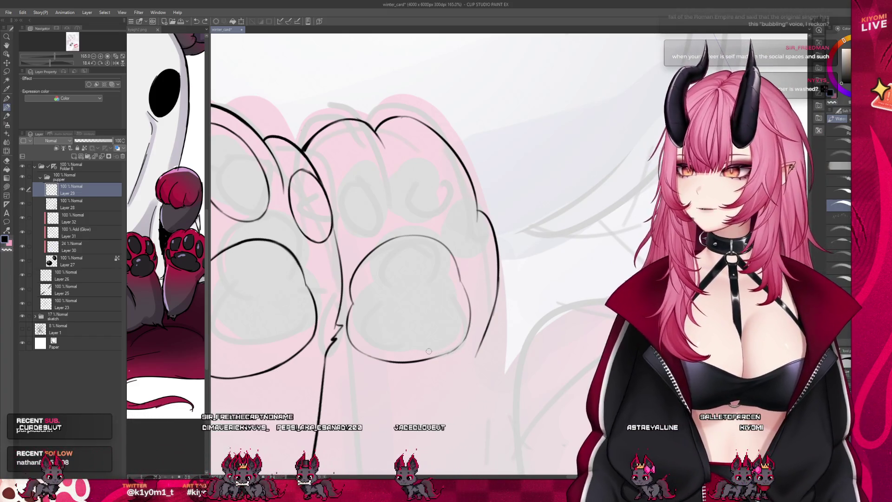
{"action": "scroll", "coordinate": [429, 351], "scroll_direction": "down", "scroll_amount": 1}
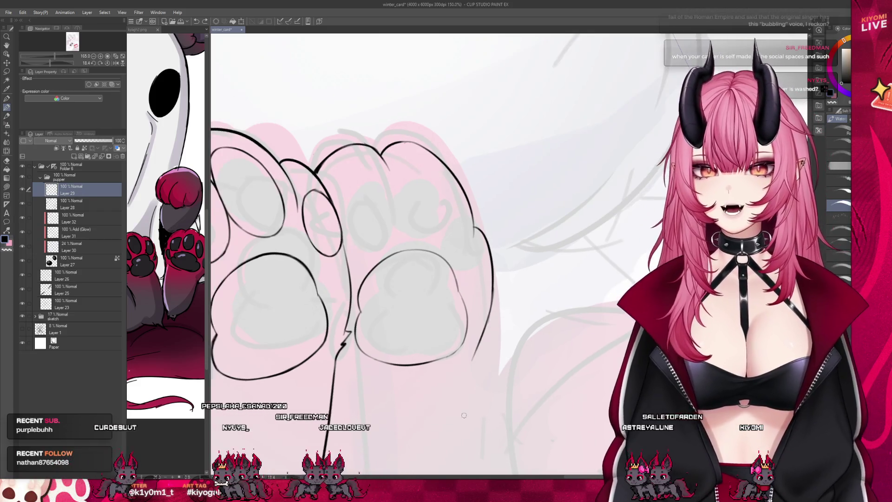
Switch to the Lasso selection tool to pick the right pad outline.
{"action": "key", "text": "m"}
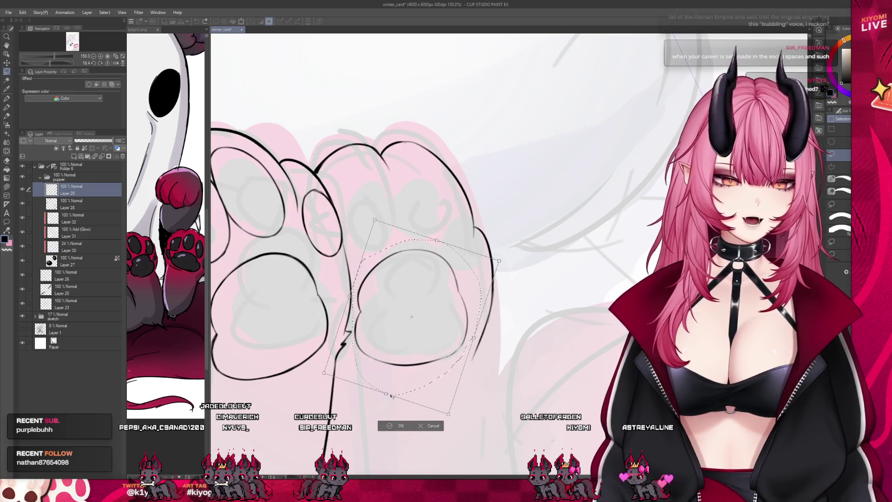
Shrink, nudge and slightly rotate the right pad outline, then apply the transform.
{"action": "left_click_drag", "start_coordinate": [391, 395], "coordinate": [389, 383]}
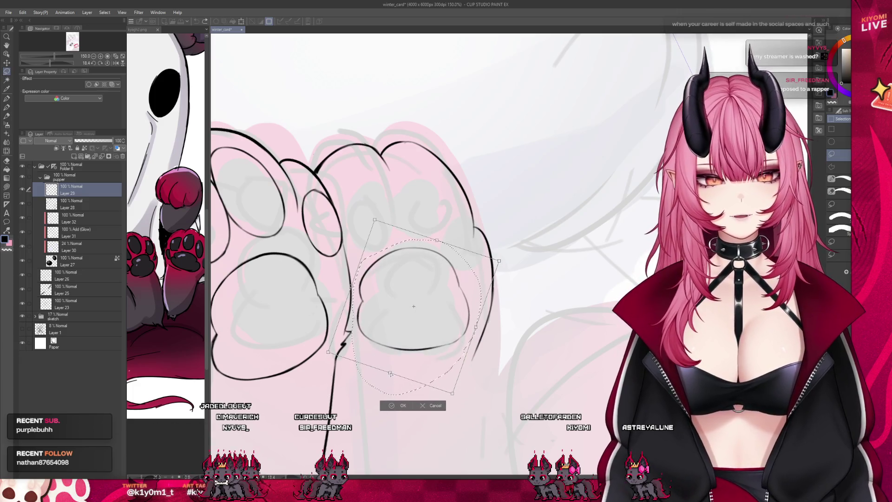
{"action": "left_click_drag", "start_coordinate": [371, 222], "coordinate": [389, 221]}
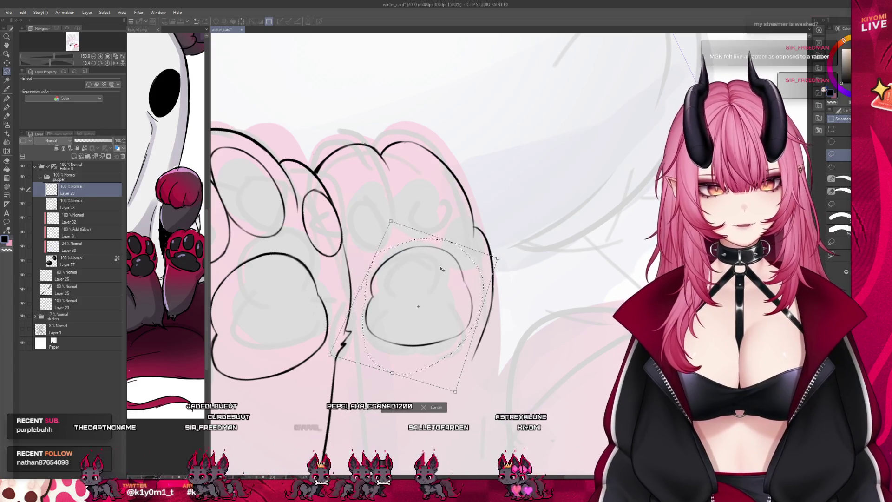
{"action": "left_click_drag", "start_coordinate": [418, 307], "coordinate": [416, 313]}
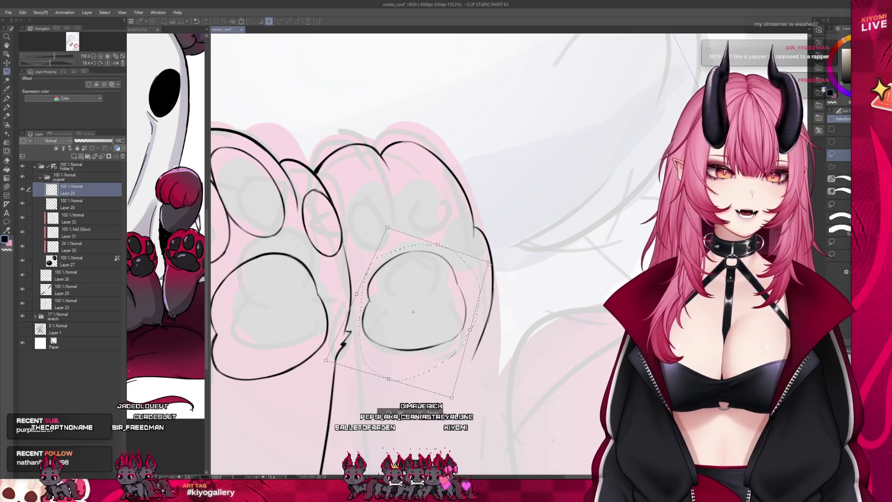
{"action": "left_click_drag", "start_coordinate": [500, 315], "coordinate": [501, 302]}
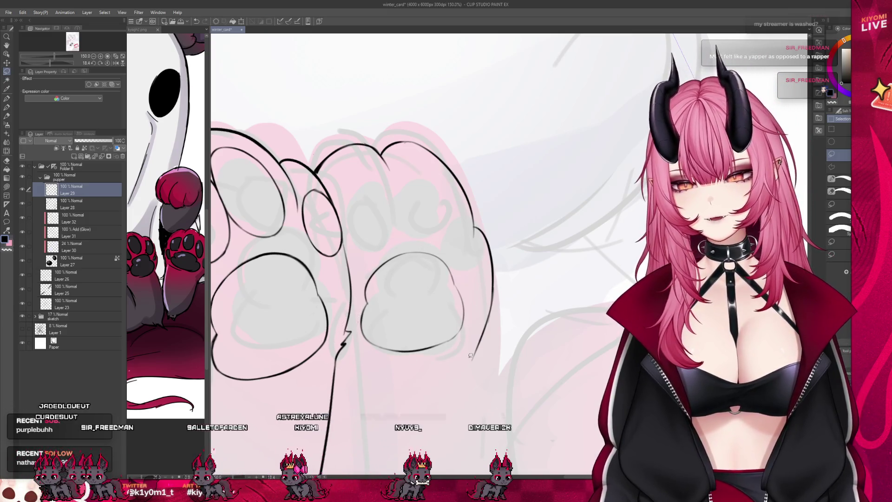
{"action": "key", "text": "Return"}
{"action": "scroll", "coordinate": [411, 316], "scroll_direction": "up", "scroll_amount": 1}
{"action": "scroll", "coordinate": [409, 317], "scroll_direction": "up", "scroll_amount": 2}
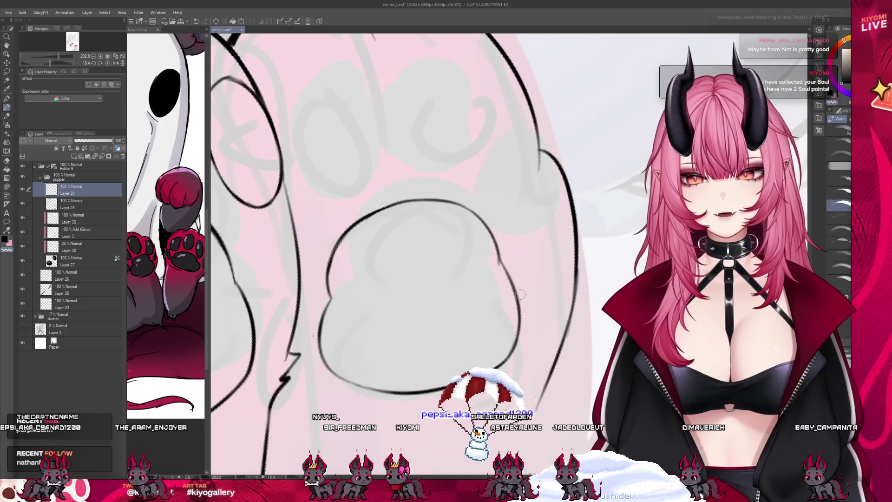
{"action": "scroll", "coordinate": [494, 263], "scroll_direction": "down", "scroll_amount": 4}
{"action": "scroll", "coordinate": [436, 322], "scroll_direction": "up", "scroll_amount": 1}
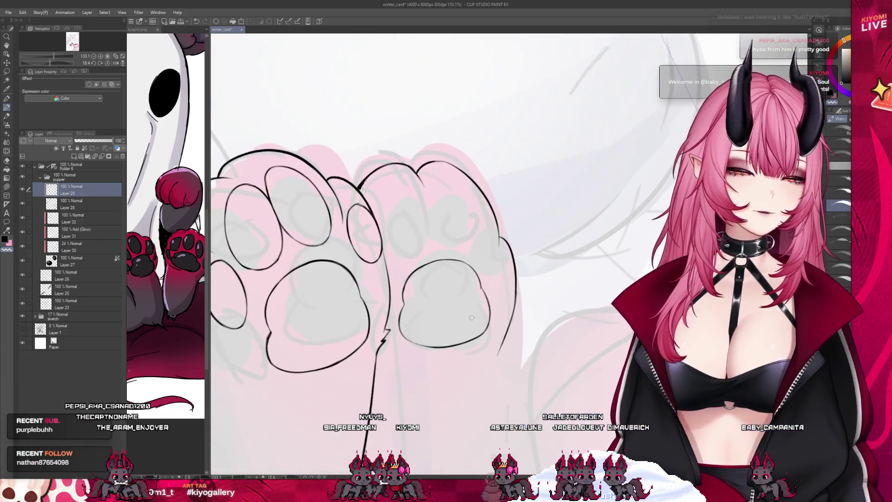
{"action": "scroll", "coordinate": [472, 318], "scroll_direction": "up", "scroll_amount": 1}
{"action": "scroll", "coordinate": [474, 319], "scroll_direction": "up", "scroll_amount": 1}
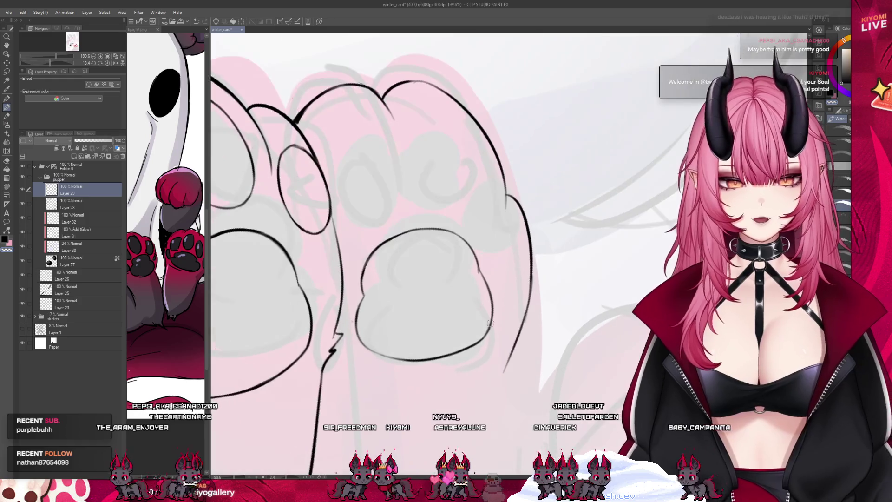
{"action": "scroll", "coordinate": [489, 323], "scroll_direction": "up", "scroll_amount": 1}
{"action": "scroll", "coordinate": [490, 323], "scroll_direction": "up", "scroll_amount": 1}
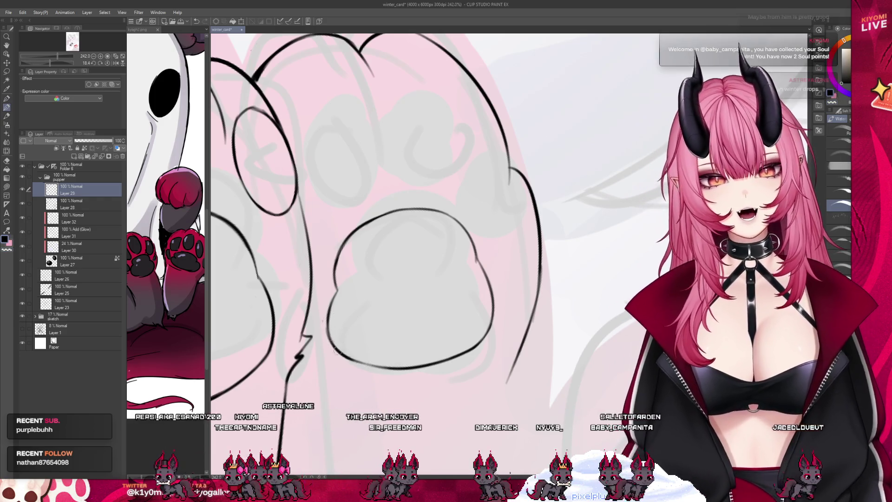
{"action": "scroll", "coordinate": [388, 346], "scroll_direction": "down", "scroll_amount": 2}
{"action": "scroll", "coordinate": [432, 328], "scroll_direction": "down", "scroll_amount": 2}
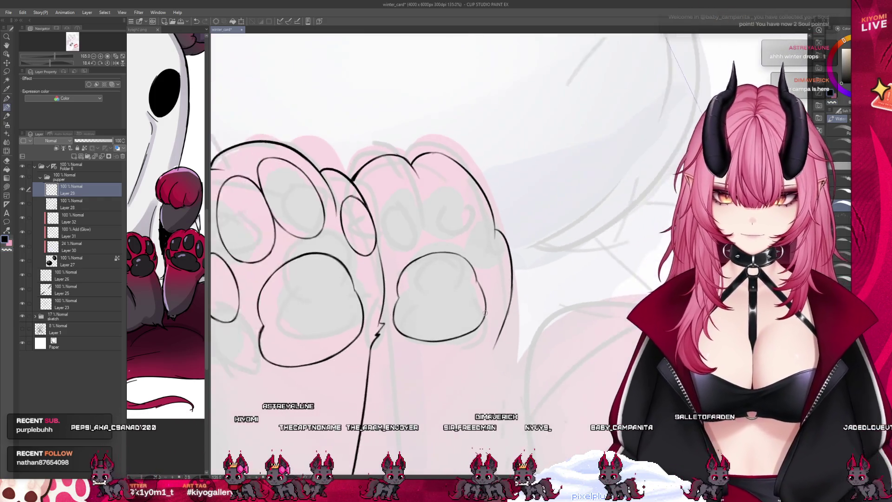
{"action": "scroll", "coordinate": [485, 313], "scroll_direction": "down", "scroll_amount": 2}
{"action": "scroll", "coordinate": [486, 311], "scroll_direction": "down", "scroll_amount": 2}
{"action": "scroll", "coordinate": [487, 314], "scroll_direction": "down", "scroll_amount": 1}
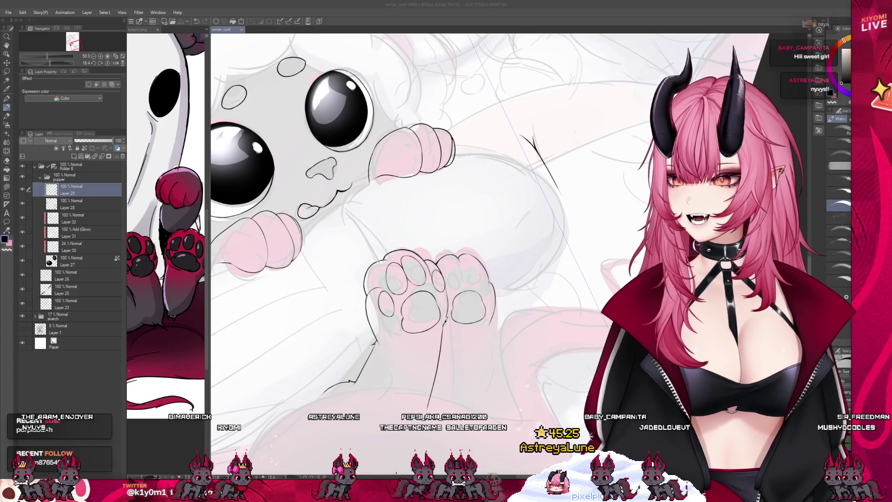
{"action": "scroll", "coordinate": [496, 290], "scroll_direction": "up", "scroll_amount": 2}
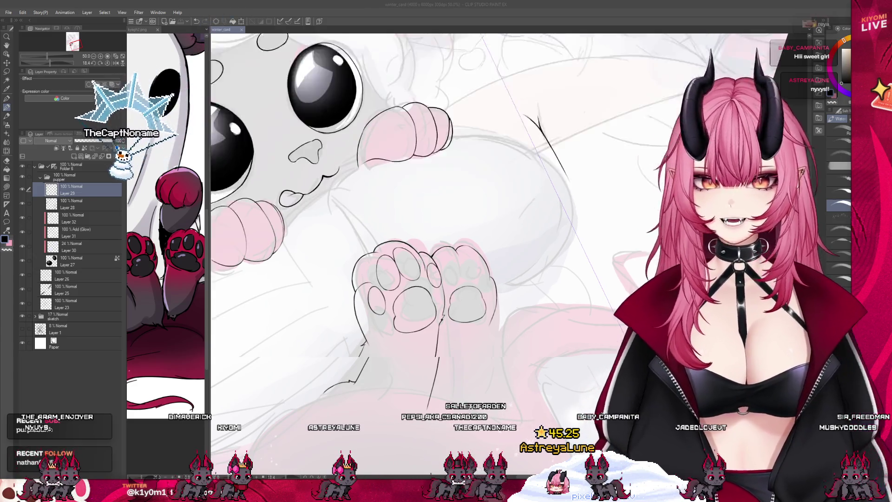
{"action": "scroll", "coordinate": [496, 290], "scroll_direction": "up", "scroll_amount": 2}
{"action": "scroll", "coordinate": [496, 290], "scroll_direction": "up", "scroll_amount": 2}
{"action": "scroll", "coordinate": [468, 209], "scroll_direction": "up", "scroll_amount": 1}
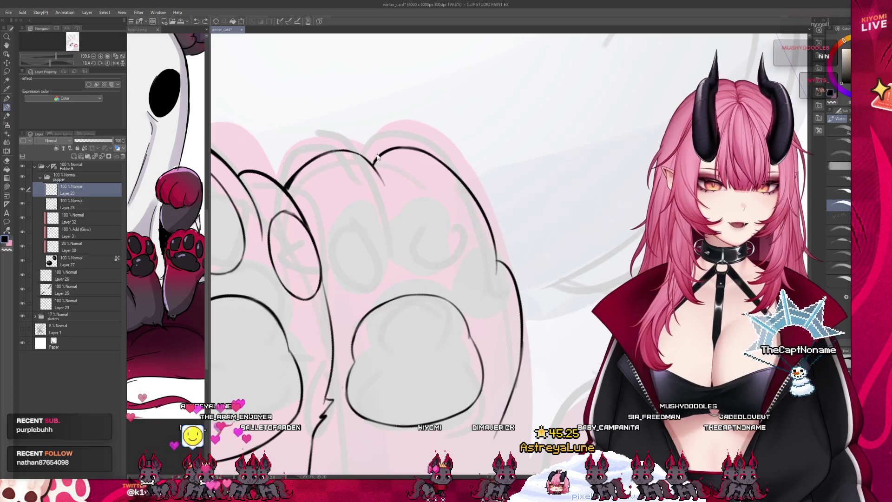
Ink a fresh toe outline curve on the right paw.
{"action": "left_click_drag", "start_coordinate": [357, 174], "coordinate": [385, 270]}
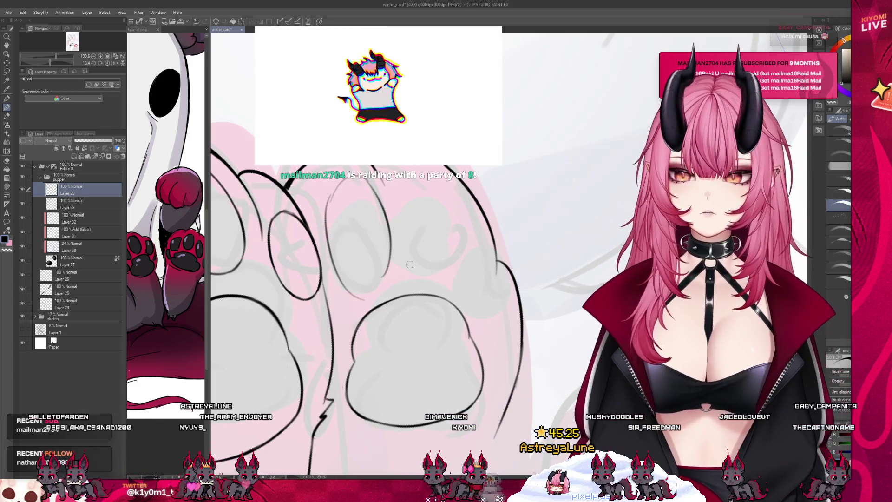
{"action": "scroll", "coordinate": [415, 263], "scroll_direction": "down", "scroll_amount": 3}
{"action": "scroll", "coordinate": [416, 263], "scroll_direction": "down", "scroll_amount": 1}
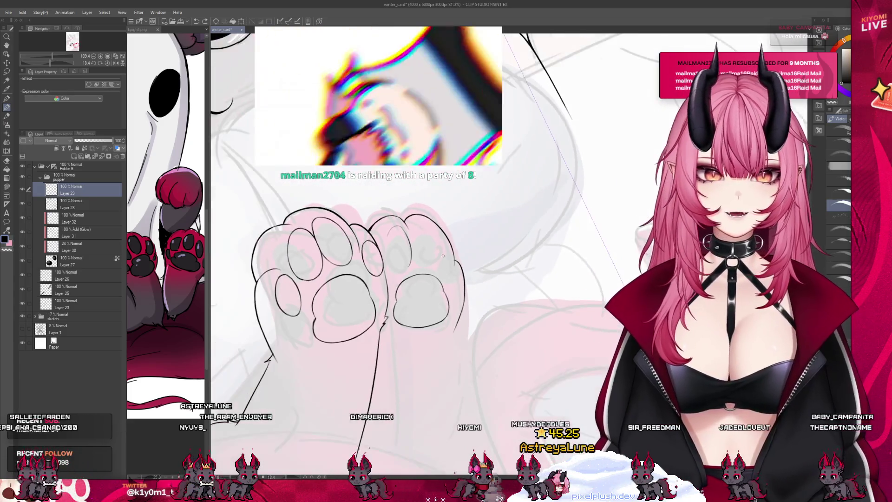
{"action": "scroll", "coordinate": [425, 248], "scroll_direction": "down", "scroll_amount": 1}
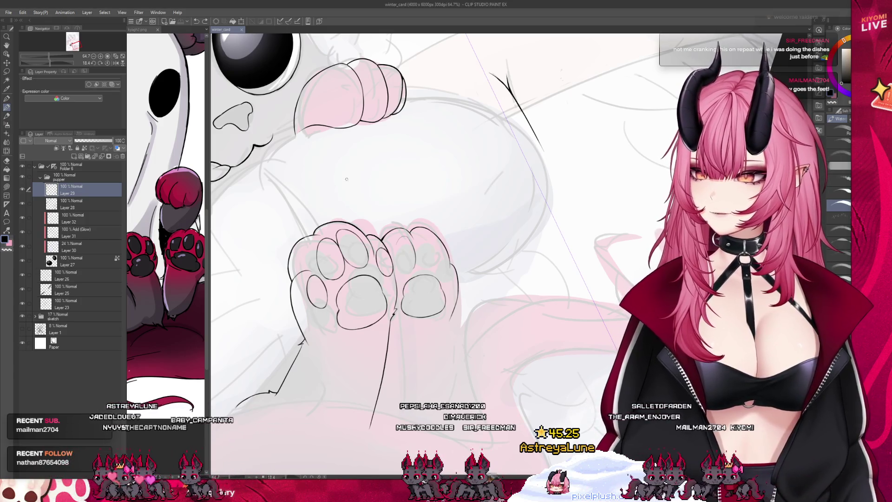
{"action": "scroll", "coordinate": [453, 251], "scroll_direction": "down", "scroll_amount": 5}
{"action": "key", "text": "minus"}
{"action": "scroll", "coordinate": [401, 241], "scroll_direction": "down", "scroll_amount": 4}
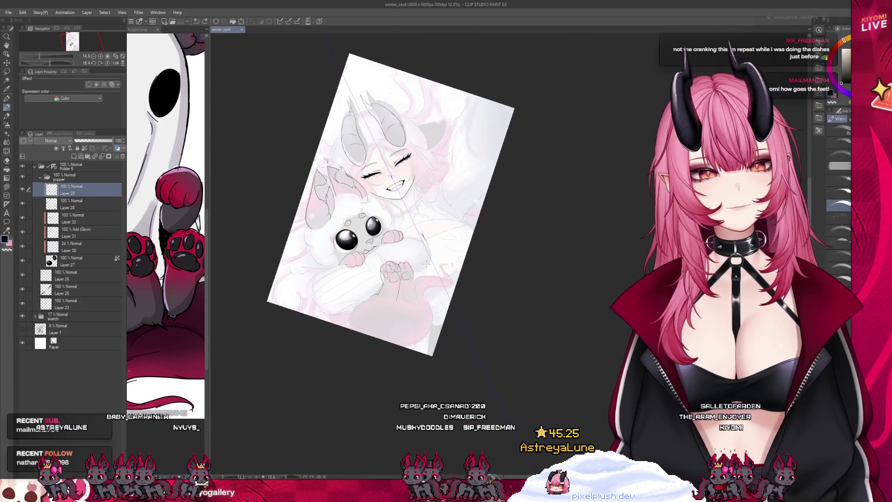
{"action": "scroll", "coordinate": [397, 321], "scroll_direction": "up", "scroll_amount": 1}
{"action": "scroll", "coordinate": [398, 322], "scroll_direction": "up", "scroll_amount": 2}
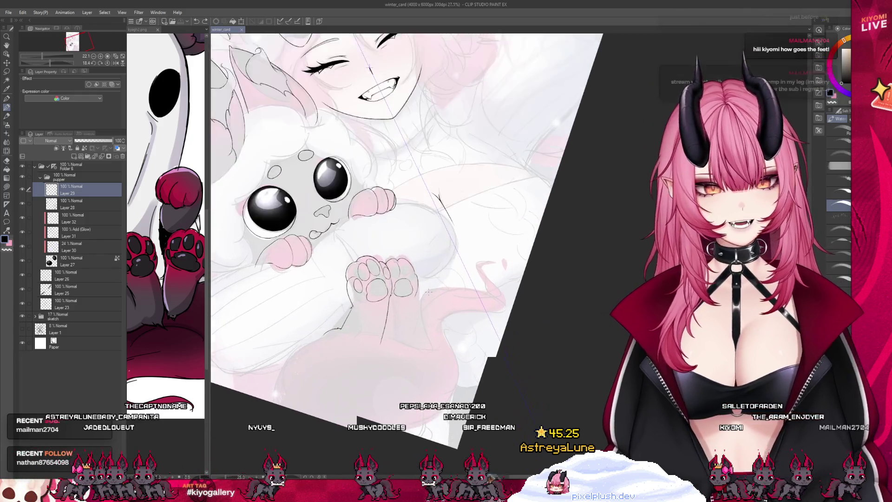
{"action": "scroll", "coordinate": [398, 320], "scroll_direction": "up", "scroll_amount": 2}
{"action": "scroll", "coordinate": [398, 321], "scroll_direction": "up", "scroll_amount": 1}
{"action": "scroll", "coordinate": [370, 317], "scroll_direction": "up", "scroll_amount": 1}
{"action": "scroll", "coordinate": [370, 306], "scroll_direction": "up", "scroll_amount": 1}
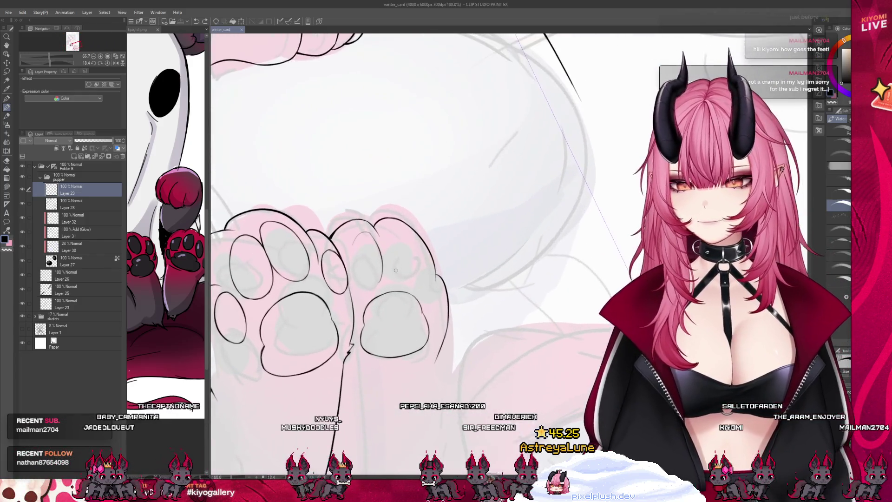
{"action": "scroll", "coordinate": [370, 254], "scroll_direction": "up", "scroll_amount": 1}
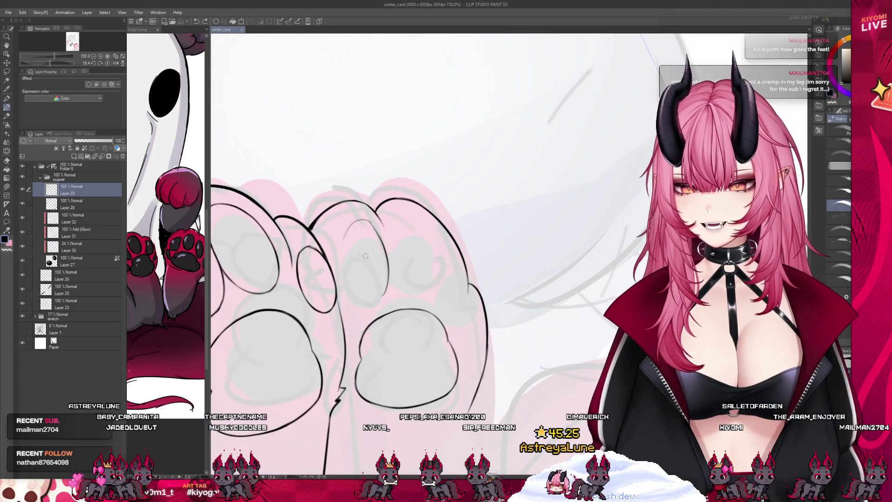
{"action": "scroll", "coordinate": [370, 255], "scroll_direction": "up", "scroll_amount": 1}
{"action": "scroll", "coordinate": [370, 255], "scroll_direction": "up", "scroll_amount": 2}
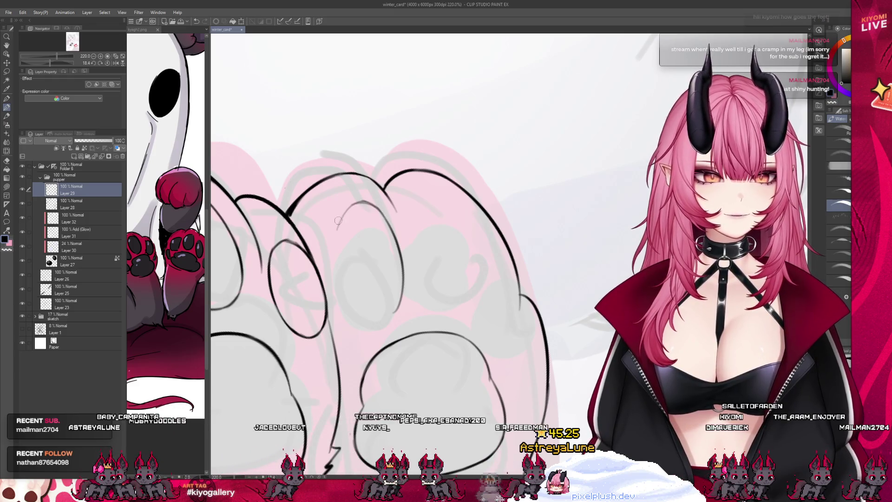
Pencil grey guide outlines for two toe beans, closing the first and arcing over the next.
{"action": "left_click_drag", "start_coordinate": [344, 218], "coordinate": [336, 276]}
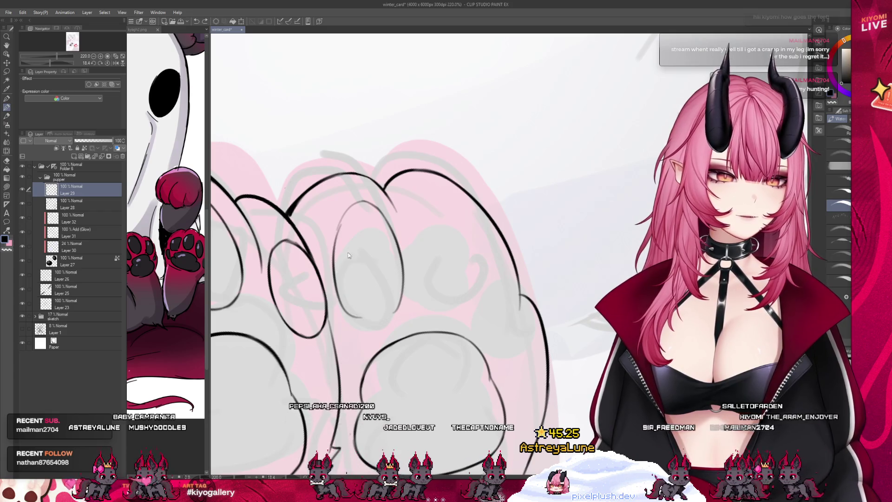
{"action": "left_click_drag", "start_coordinate": [349, 305], "coordinate": [403, 299]}
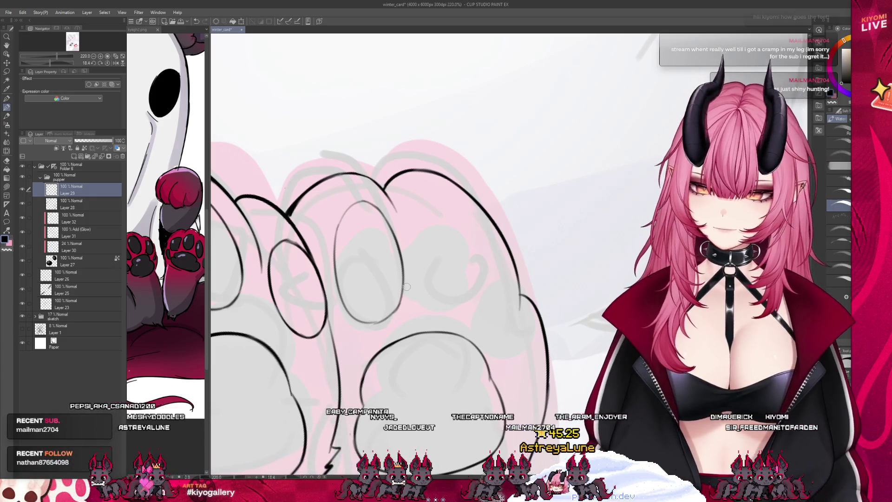
{"action": "left_click_drag", "start_coordinate": [406, 203], "coordinate": [436, 300]}
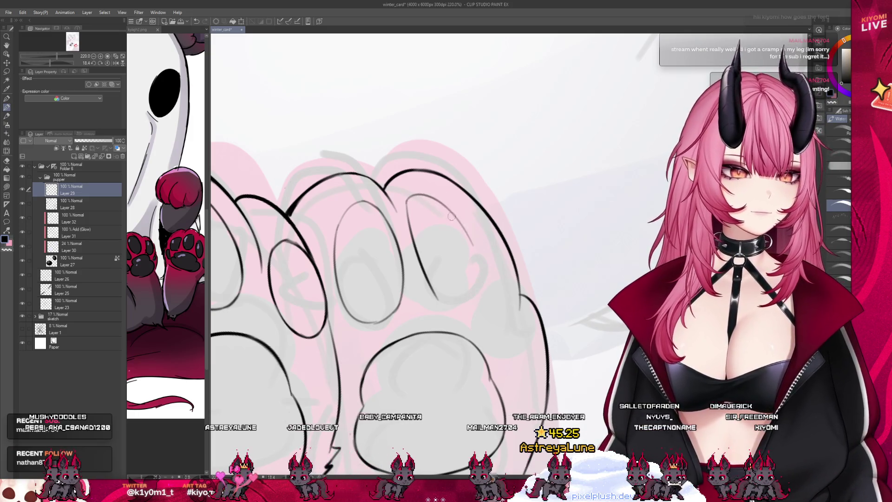
{"action": "left_click_drag", "start_coordinate": [407, 201], "coordinate": [459, 207]}
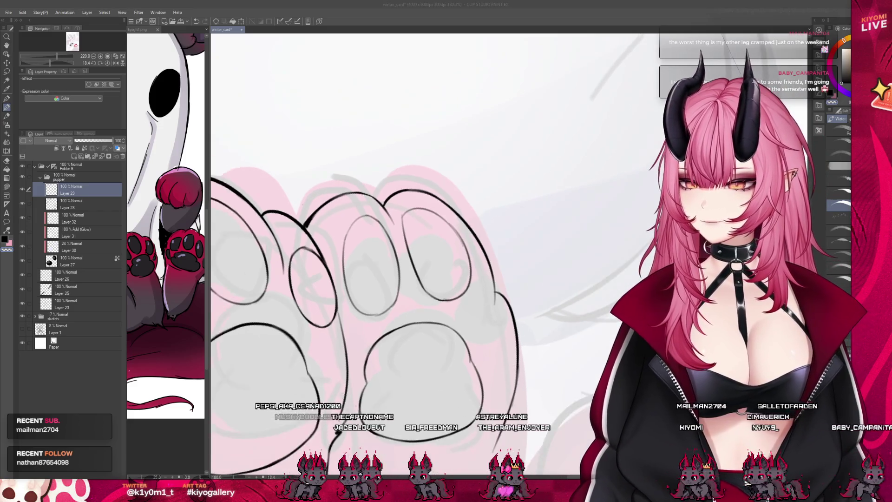
{"action": "scroll", "coordinate": [418, 279], "scroll_direction": "down", "scroll_amount": 2}
{"action": "scroll", "coordinate": [419, 279], "scroll_direction": "down", "scroll_amount": 2}
{"action": "scroll", "coordinate": [411, 254], "scroll_direction": "up", "scroll_amount": 1}
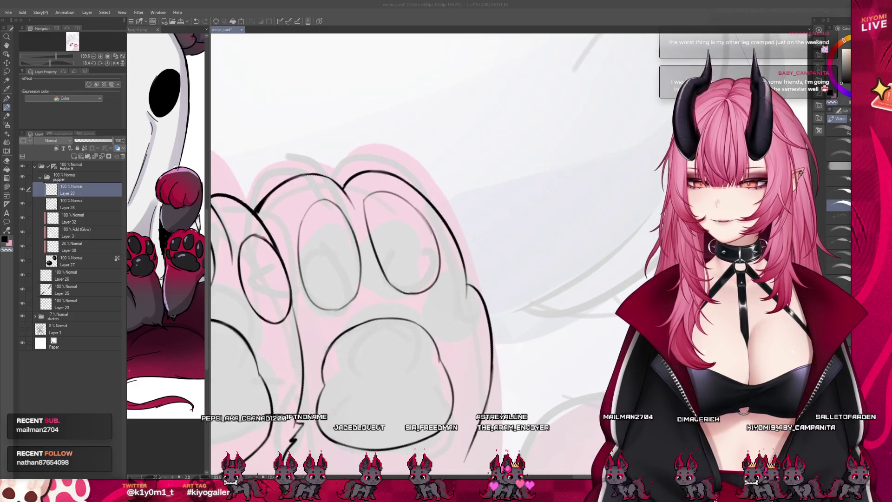
{"action": "scroll", "coordinate": [412, 254], "scroll_direction": "up", "scroll_amount": 1}
{"action": "scroll", "coordinate": [412, 254], "scroll_direction": "up", "scroll_amount": 1}
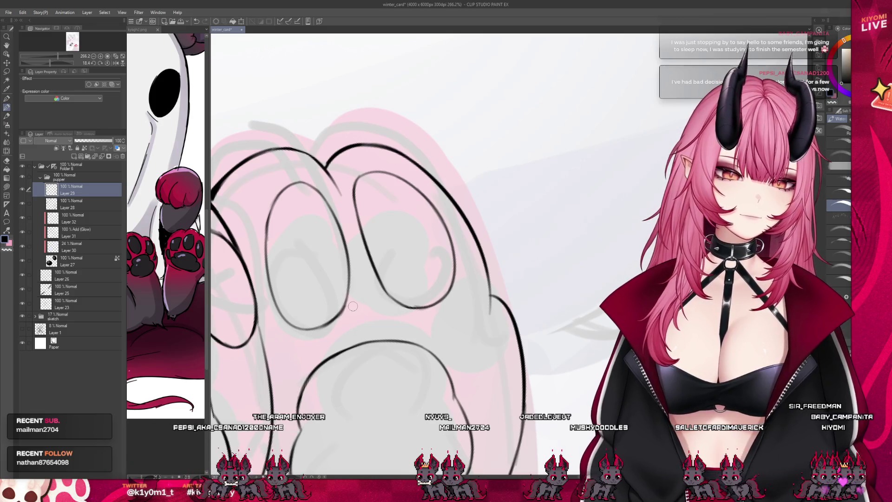
{"action": "scroll", "coordinate": [353, 306], "scroll_direction": "down", "scroll_amount": 3}
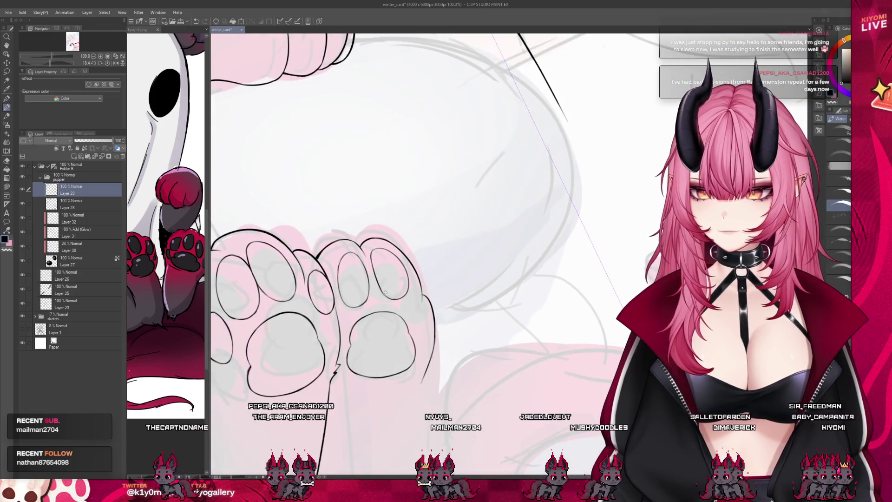
{"action": "scroll", "coordinate": [448, 257], "scroll_direction": "down", "scroll_amount": 1}
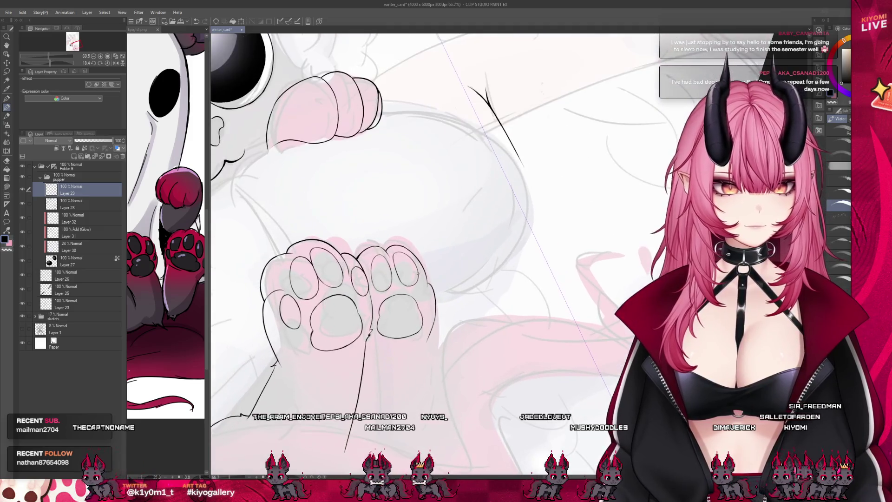
{"action": "scroll", "coordinate": [418, 274], "scroll_direction": "up", "scroll_amount": 2}
{"action": "scroll", "coordinate": [425, 307], "scroll_direction": "up", "scroll_amount": 2}
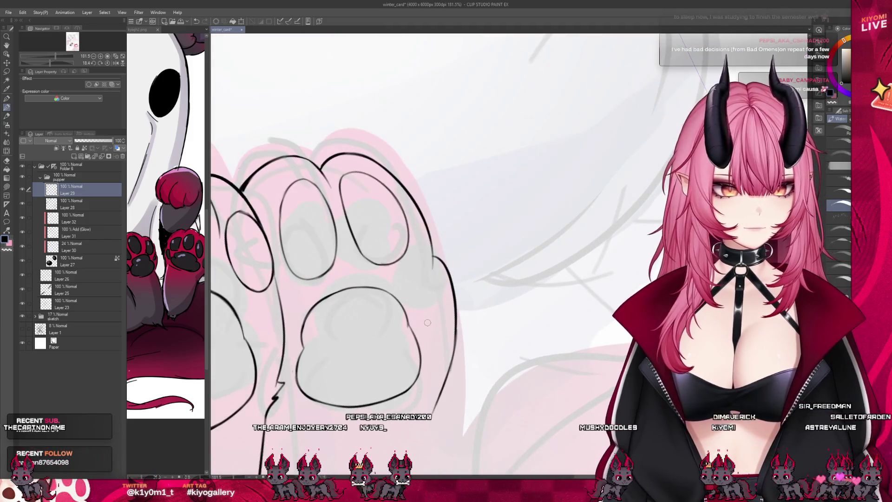
Ink the outer toe bean's right edge, top curve and closing bottom stroke in black.
{"action": "left_click_drag", "start_coordinate": [427, 326], "coordinate": [438, 282]}
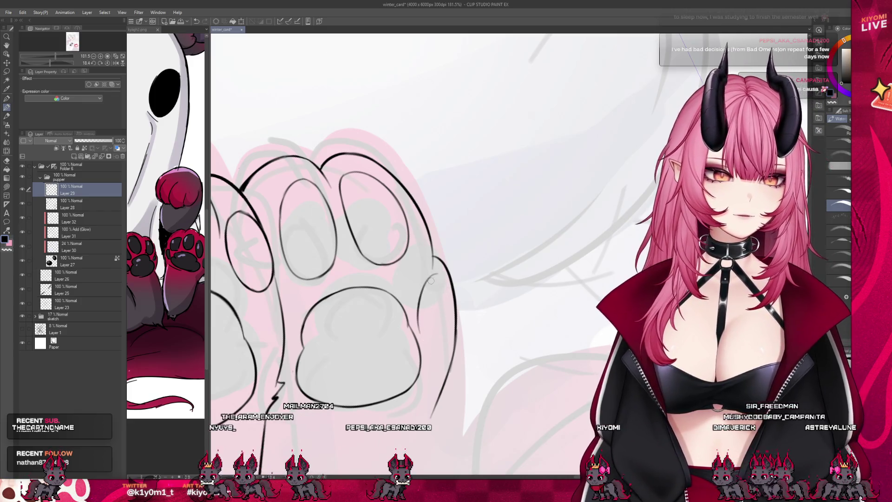
{"action": "left_click_drag", "start_coordinate": [432, 279], "coordinate": [446, 314]}
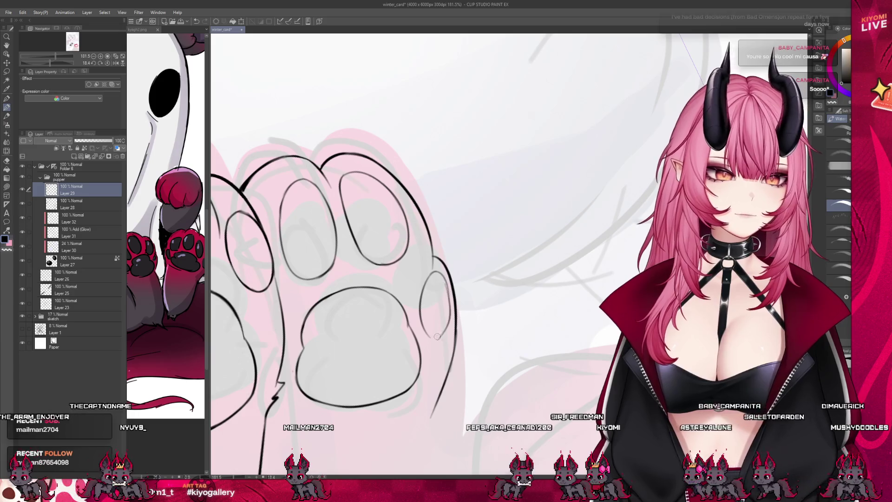
{"action": "left_click_drag", "start_coordinate": [422, 326], "coordinate": [450, 307]}
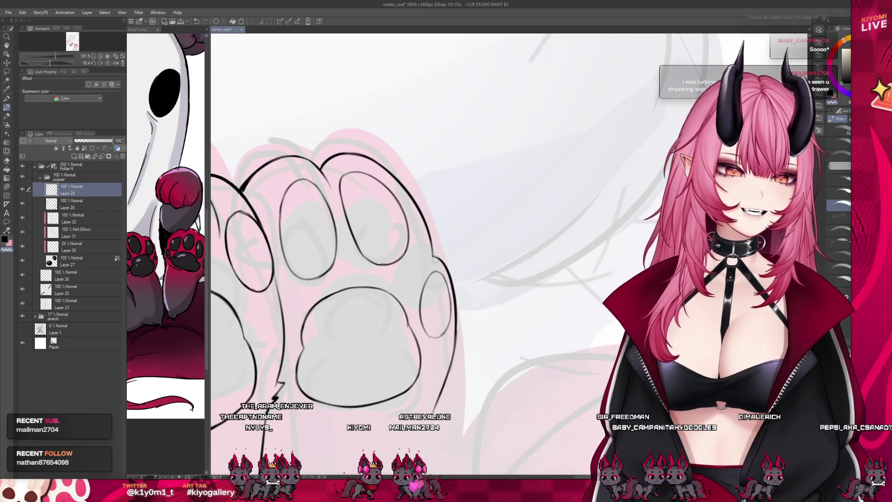
{"action": "scroll", "coordinate": [427, 263], "scroll_direction": "down", "scroll_amount": 1}
{"action": "scroll", "coordinate": [440, 262], "scroll_direction": "down", "scroll_amount": 1}
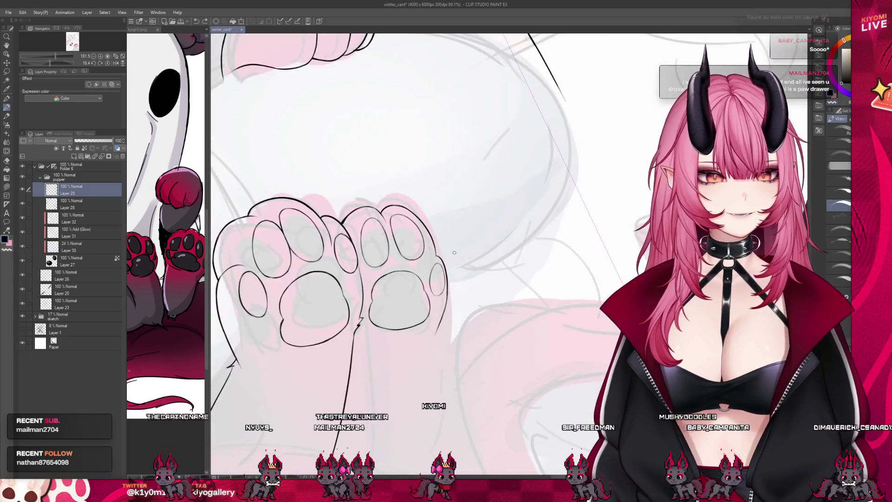
{"action": "scroll", "coordinate": [452, 261], "scroll_direction": "down", "scroll_amount": 1}
{"action": "scroll", "coordinate": [451, 262], "scroll_direction": "up", "scroll_amount": 1}
{"action": "scroll", "coordinate": [443, 264], "scroll_direction": "up", "scroll_amount": 1}
{"action": "scroll", "coordinate": [434, 265], "scroll_direction": "up", "scroll_amount": 1}
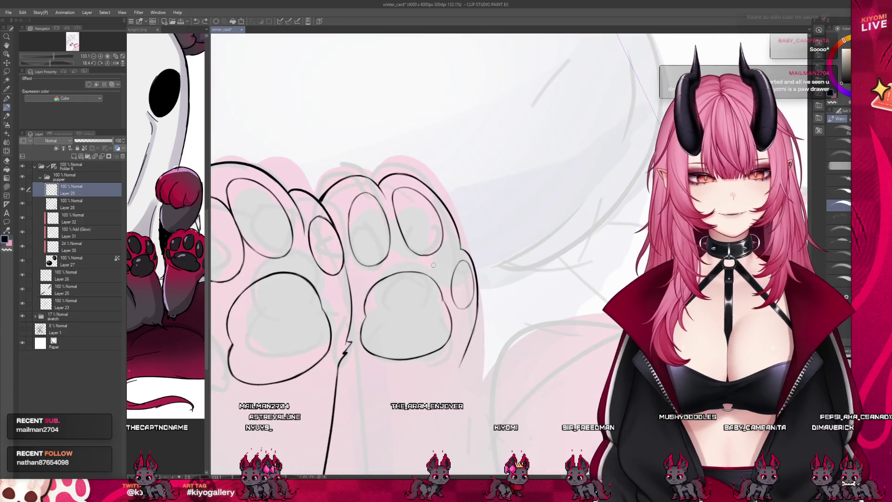
Lasso the outer toe bean, shift it slightly left and up with Ctrl+T, commit and deselect.
{"action": "left_click", "coordinate": [8, 73]}
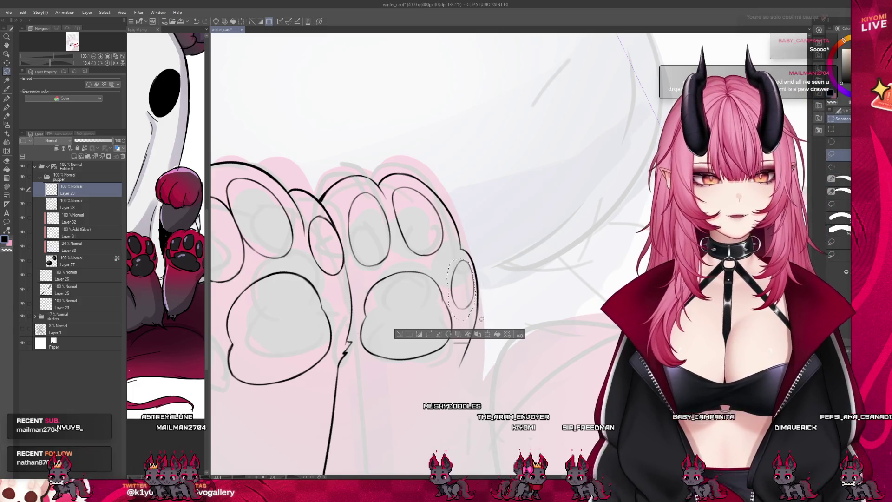
{"action": "key", "text": "ctrl+t"}
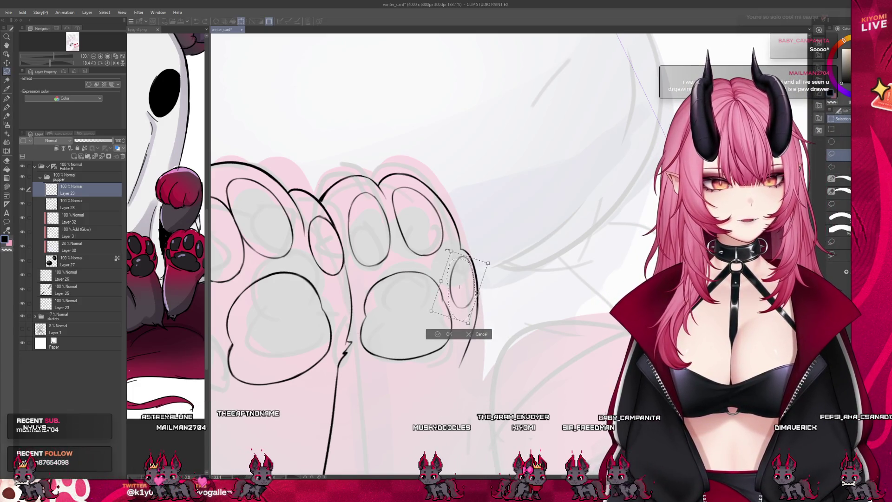
{"action": "left_click_drag", "start_coordinate": [459, 287], "coordinate": [456, 284]}
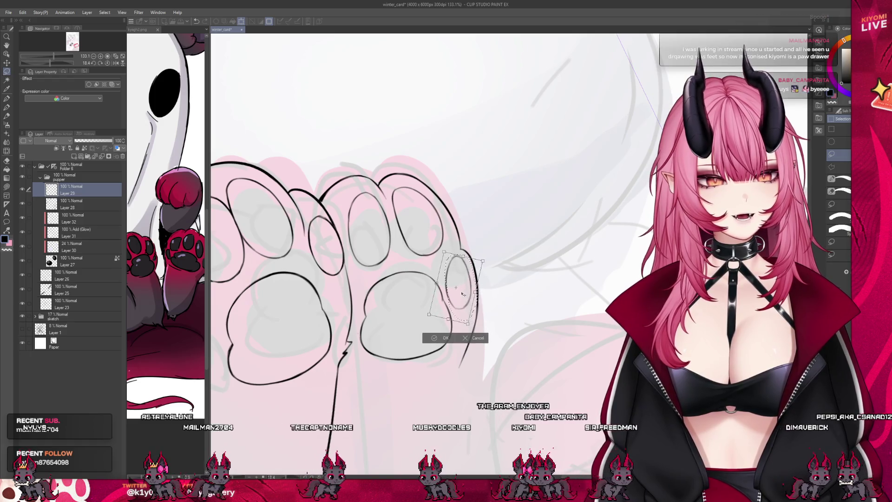
{"action": "key", "text": "Return"}
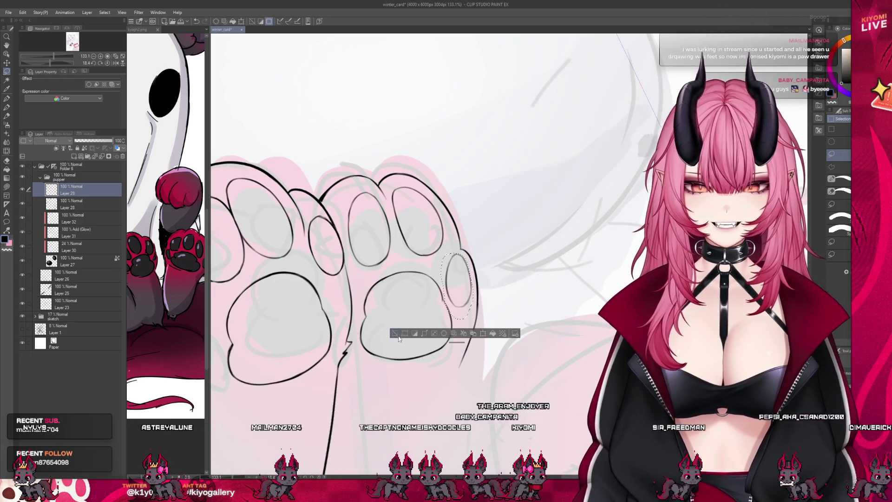
{"action": "key", "text": "ctrl+d"}
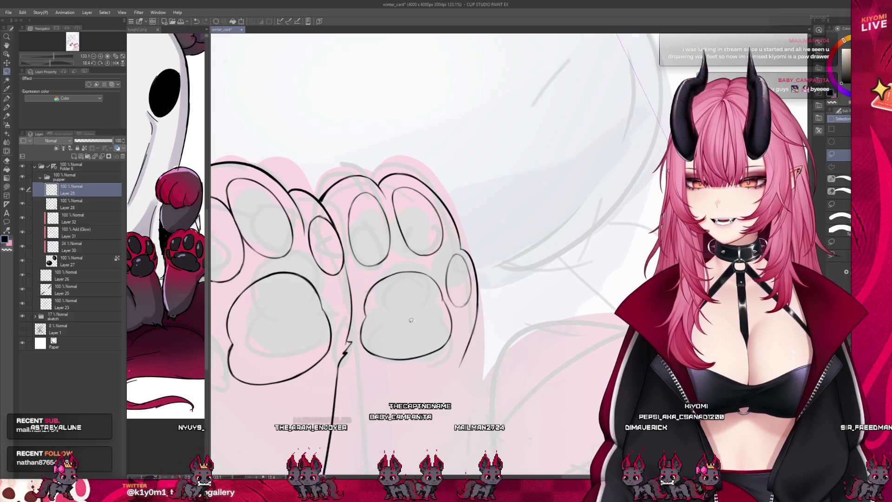
{"action": "scroll", "coordinate": [410, 320], "scroll_direction": "down", "scroll_amount": 3}
{"action": "scroll", "coordinate": [418, 324], "scroll_direction": "down", "scroll_amount": 3}
{"action": "scroll", "coordinate": [432, 328], "scroll_direction": "down", "scroll_amount": 3}
{"action": "scroll", "coordinate": [448, 334], "scroll_direction": "down", "scroll_amount": 2}
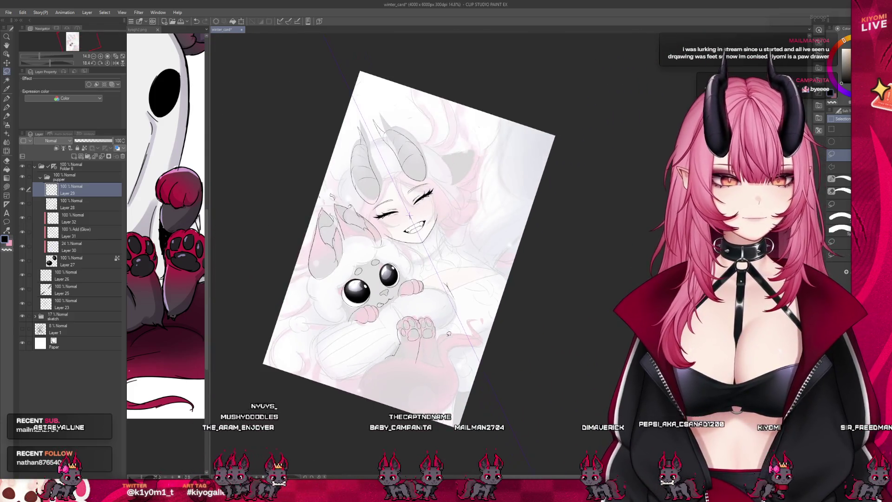
{"action": "scroll", "coordinate": [448, 334], "scroll_direction": "up", "scroll_amount": 1}
{"action": "scroll", "coordinate": [446, 334], "scroll_direction": "up", "scroll_amount": 2}
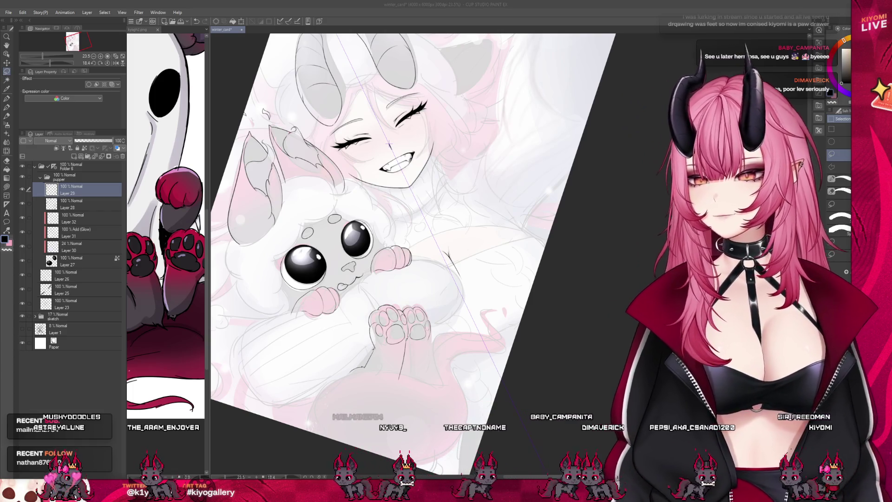
{"action": "scroll", "coordinate": [418, 368], "scroll_direction": "up", "scroll_amount": 2}
{"action": "scroll", "coordinate": [390, 312], "scroll_direction": "up", "scroll_amount": 3}
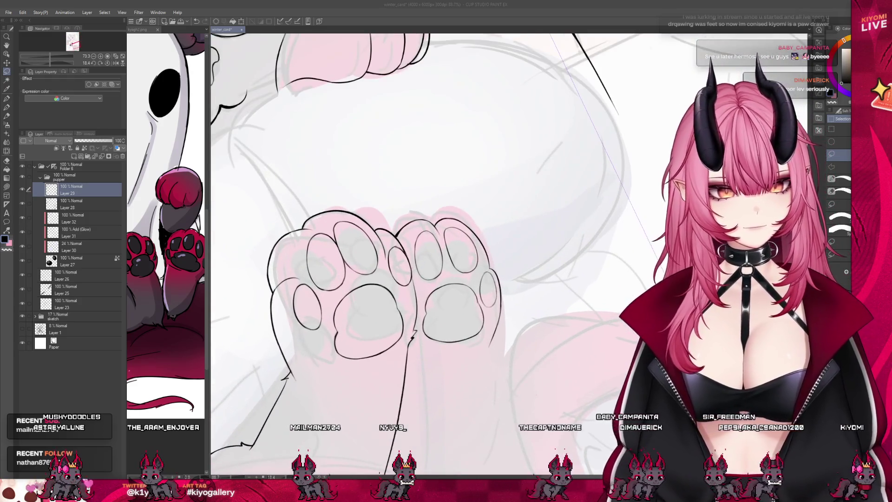
{"action": "scroll", "coordinate": [285, 234], "scroll_direction": "up", "scroll_amount": 1}
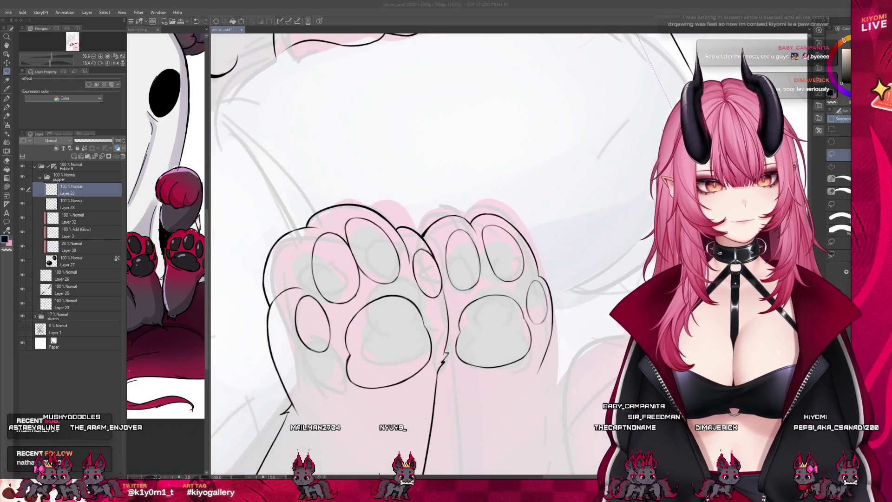
{"action": "scroll", "coordinate": [419, 278], "scroll_direction": "up", "scroll_amount": 1}
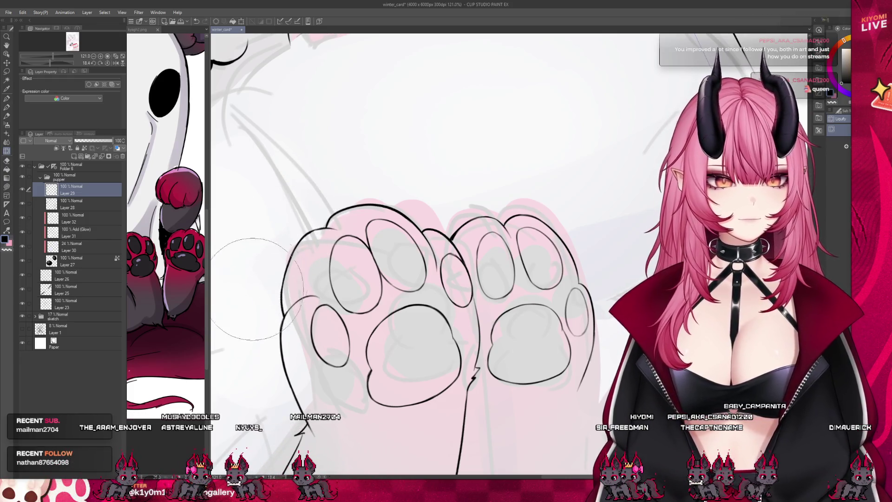
Liquify the left paw outline into a cleaner curve, then lasso and nudge the right paw's inner lines.
{"action": "left_click_drag", "start_coordinate": [258, 324], "coordinate": [300, 412]}
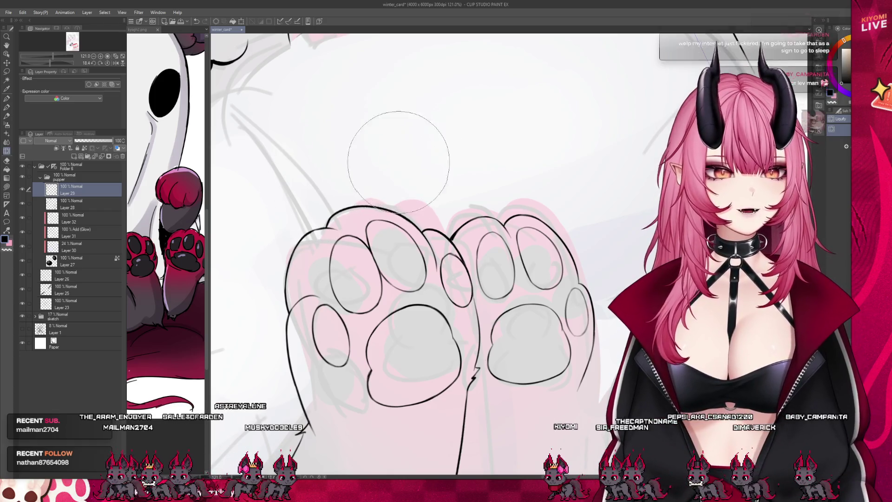
{"action": "scroll", "coordinate": [398, 160], "scroll_direction": "down", "scroll_amount": 2}
{"action": "scroll", "coordinate": [416, 166], "scroll_direction": "down", "scroll_amount": 3}
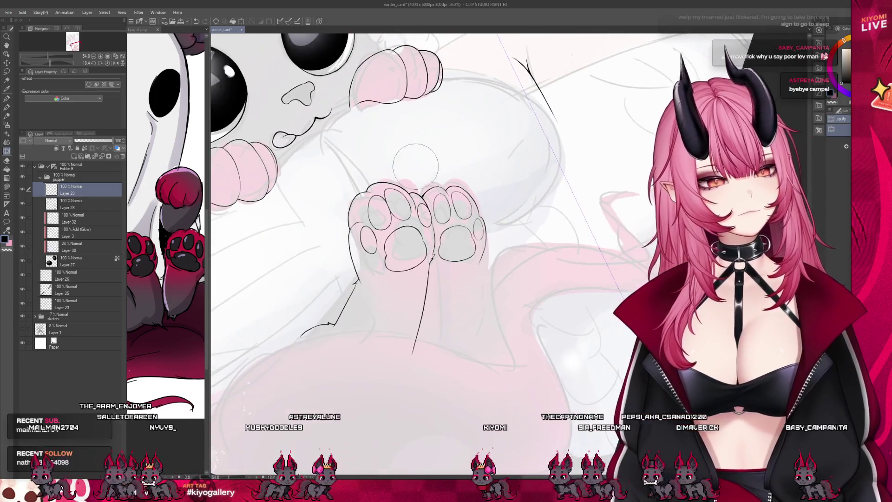
{"action": "scroll", "coordinate": [415, 165], "scroll_direction": "up", "scroll_amount": 2}
{"action": "scroll", "coordinate": [416, 166], "scroll_direction": "up", "scroll_amount": 1}
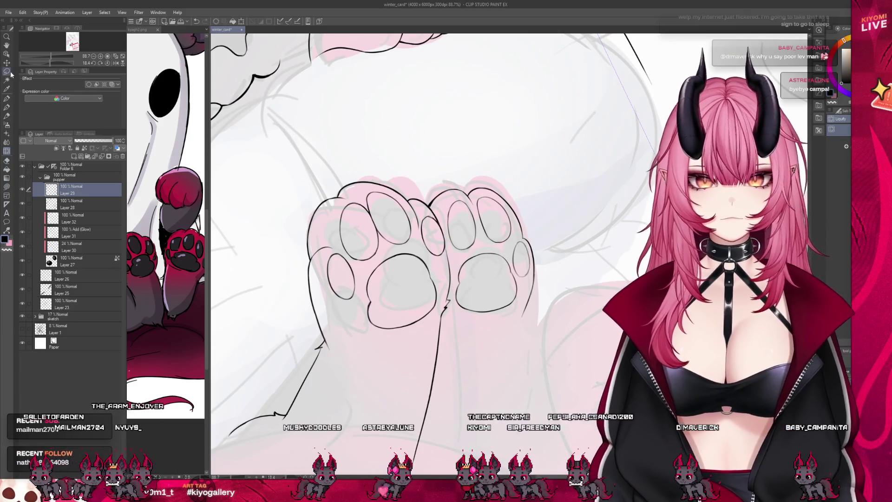
{"action": "left_click", "coordinate": [7, 72]}
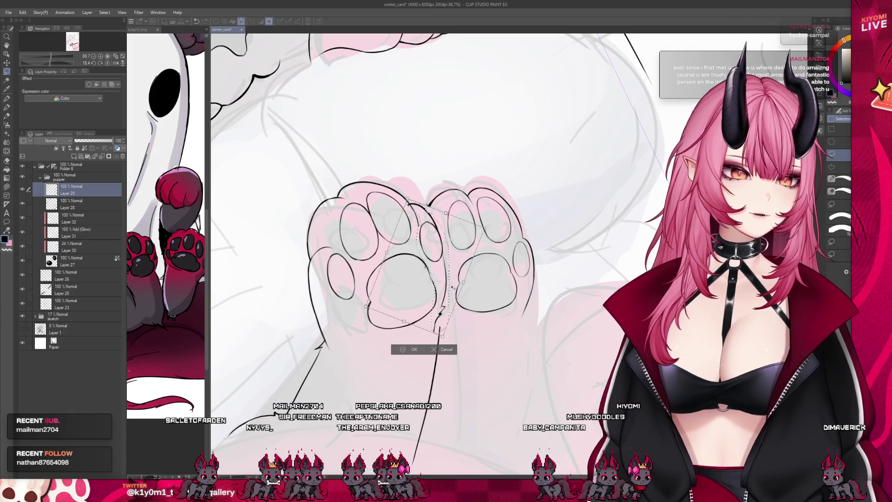
{"action": "left_click_drag", "start_coordinate": [484, 291], "coordinate": [488, 286]}
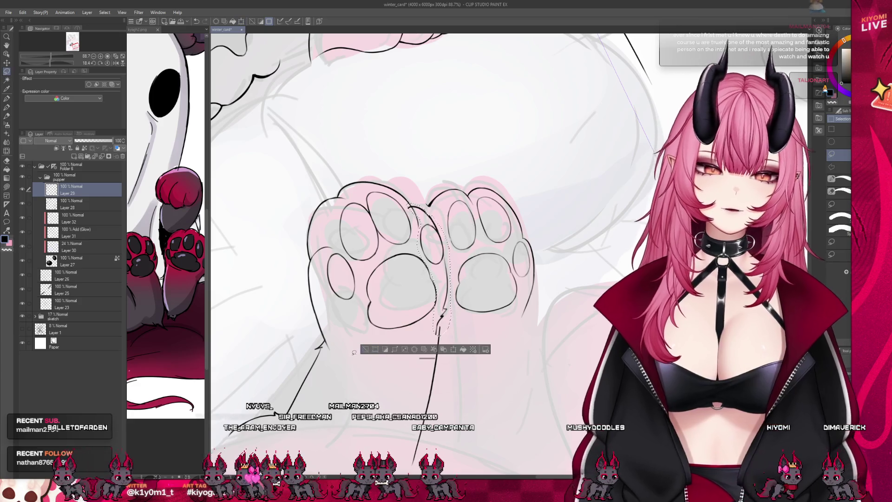
Commit the right-paw line adjustment and return to the Pen tool.
{"action": "key", "text": "Return"}
{"action": "left_click", "coordinate": [8, 108]}
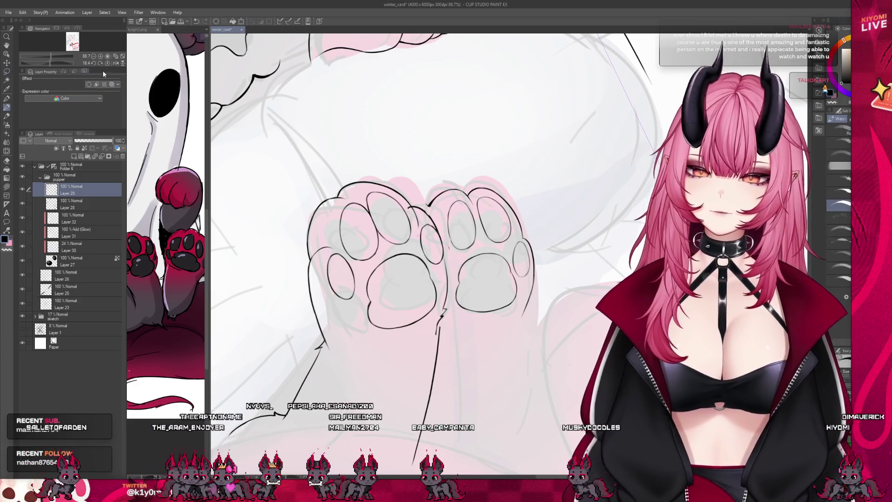
{"action": "scroll", "coordinate": [438, 238], "scroll_direction": "up", "scroll_amount": 2}
{"action": "scroll", "coordinate": [438, 238], "scroll_direction": "up", "scroll_amount": 1}
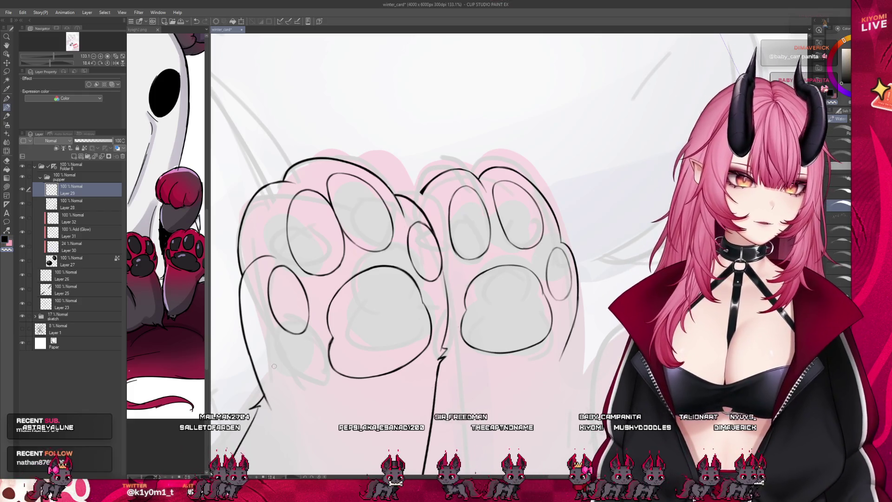
{"action": "scroll", "coordinate": [380, 301], "scroll_direction": "down", "scroll_amount": 3}
{"action": "scroll", "coordinate": [380, 300], "scroll_direction": "down", "scroll_amount": 3}
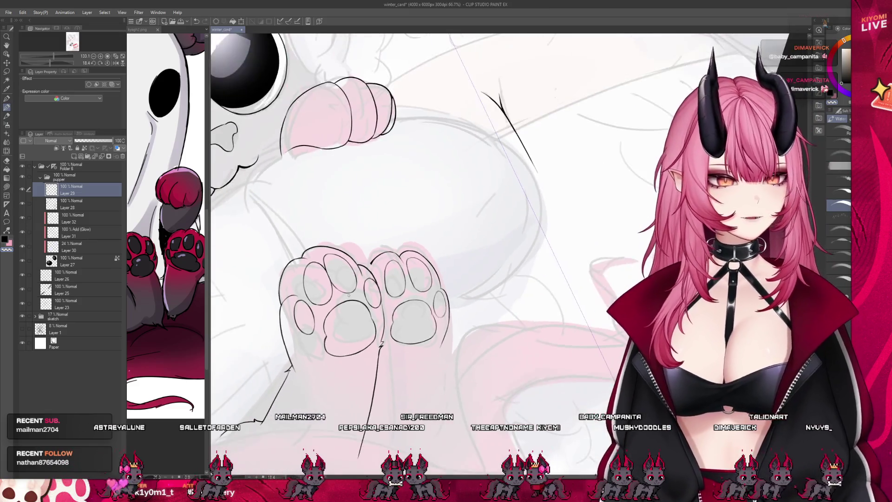
{"action": "scroll", "coordinate": [380, 301], "scroll_direction": "down", "scroll_amount": 3}
{"action": "scroll", "coordinate": [393, 275], "scroll_direction": "up", "scroll_amount": 2}
{"action": "scroll", "coordinate": [394, 275], "scroll_direction": "up", "scroll_amount": 2}
{"action": "scroll", "coordinate": [394, 275], "scroll_direction": "up", "scroll_amount": 2}
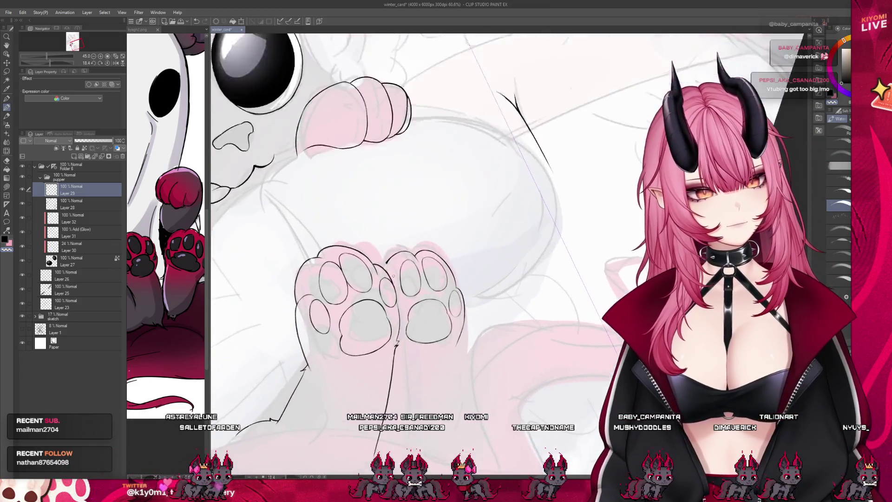
{"action": "scroll", "coordinate": [393, 275], "scroll_direction": "up", "scroll_amount": 2}
{"action": "scroll", "coordinate": [394, 276], "scroll_direction": "up", "scroll_amount": 2}
{"action": "scroll", "coordinate": [393, 276], "scroll_direction": "up", "scroll_amount": 1}
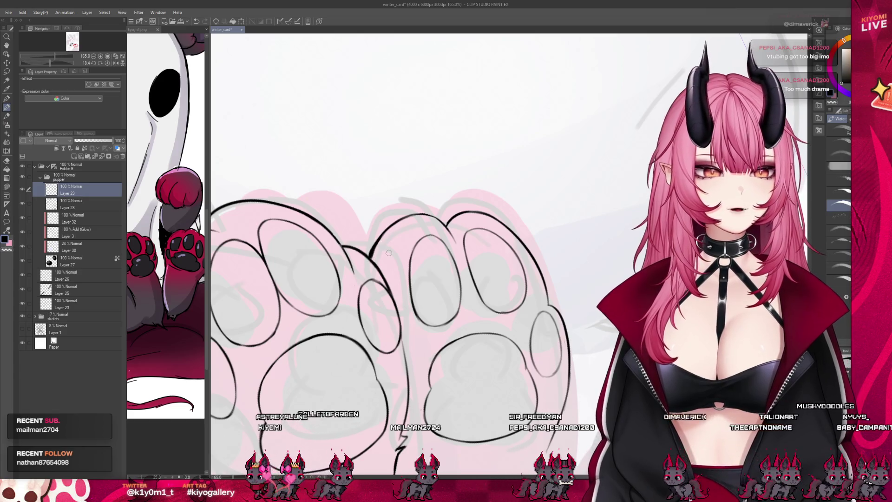
{"action": "scroll", "coordinate": [389, 253], "scroll_direction": "down", "scroll_amount": 1}
{"action": "scroll", "coordinate": [388, 254], "scroll_direction": "down", "scroll_amount": 1}
{"action": "scroll", "coordinate": [389, 253], "scroll_direction": "down", "scroll_amount": 1}
{"action": "scroll", "coordinate": [388, 253], "scroll_direction": "down", "scroll_amount": 1}
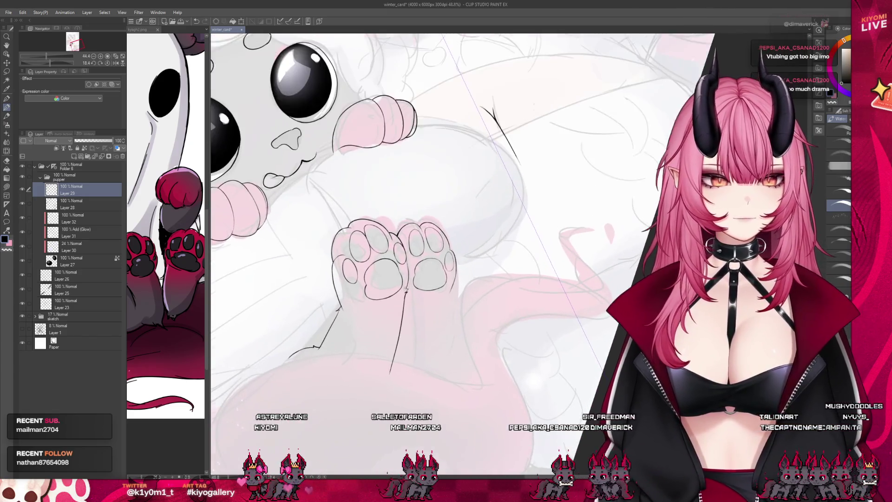
{"action": "scroll", "coordinate": [405, 293], "scroll_direction": "up", "scroll_amount": 1}
{"action": "scroll", "coordinate": [406, 294], "scroll_direction": "up", "scroll_amount": 1}
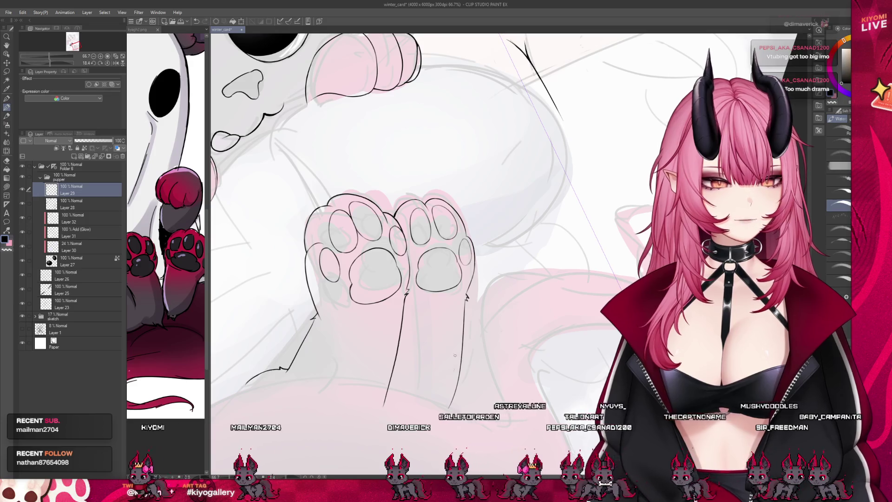
Undo the forearm stroke and redraw the contour down the right forearm.
{"action": "key", "text": "ctrl+z"}
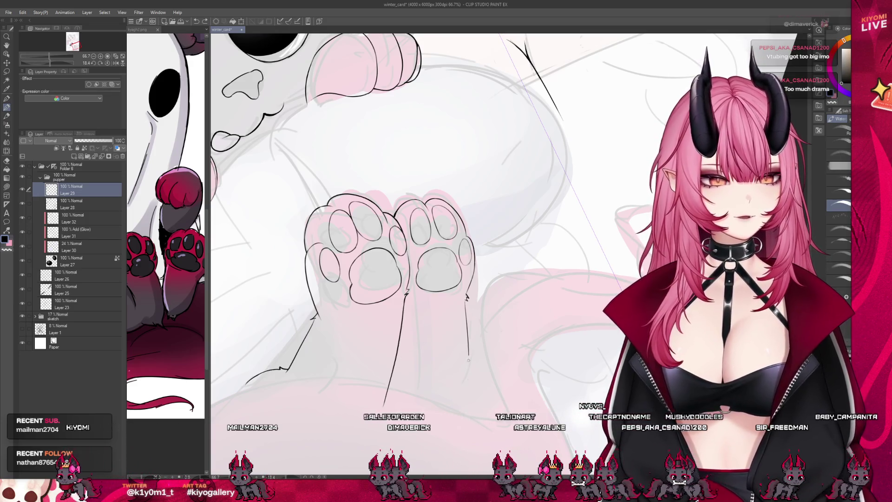
{"action": "left_click_drag", "start_coordinate": [466, 298], "coordinate": [474, 370]}
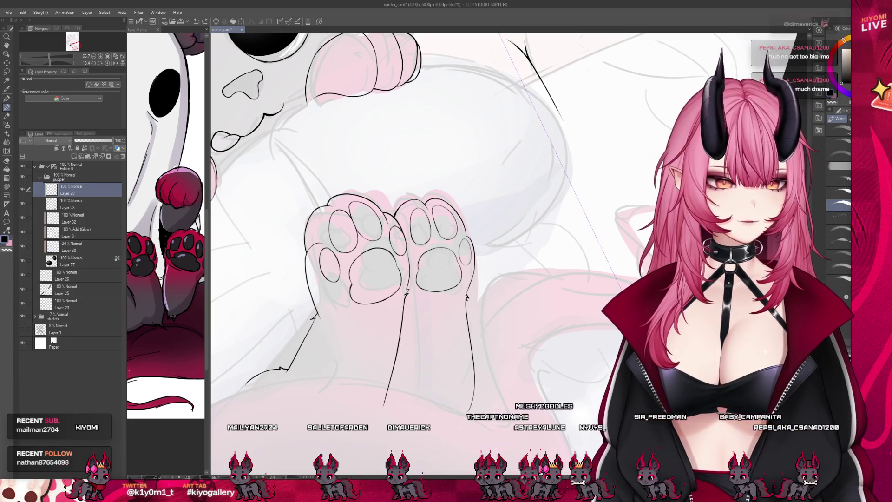
{"action": "scroll", "coordinate": [467, 359], "scroll_direction": "down", "scroll_amount": 5}
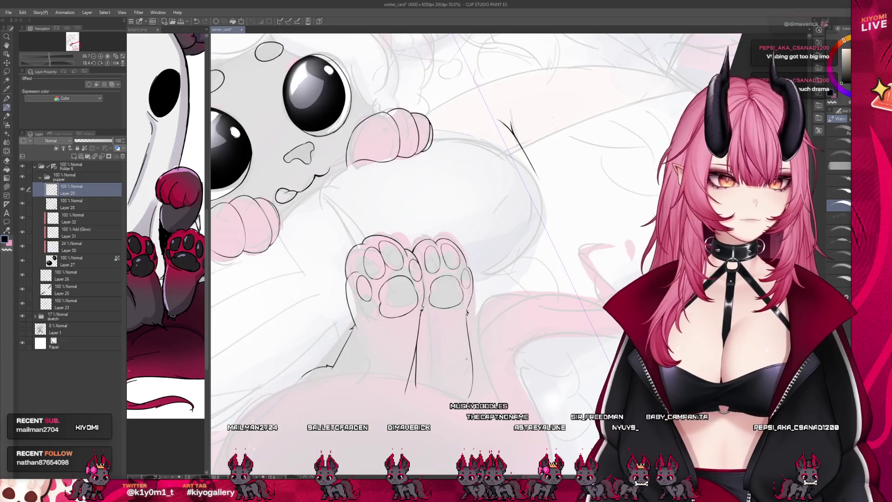
Tilt and recenter the canvas to review the whole illustration, then reset the view upright.
{"action": "key", "text": "asciicircum"}
{"action": "scroll", "coordinate": [494, 367], "scroll_direction": "up", "scroll_amount": 1}
{"action": "scroll", "coordinate": [488, 367], "scroll_direction": "up", "scroll_amount": 1}
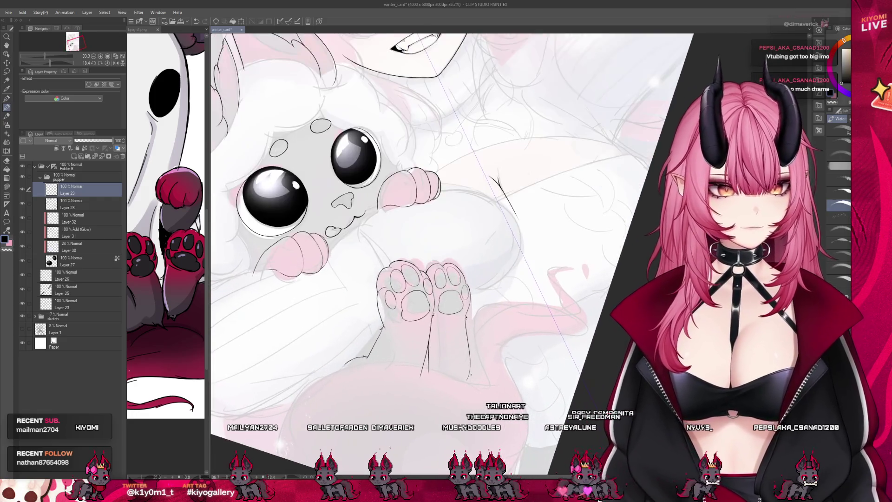
{"action": "scroll", "coordinate": [481, 369], "scroll_direction": "up", "scroll_amount": 1}
{"action": "scroll", "coordinate": [466, 371], "scroll_direction": "up", "scroll_amount": 1}
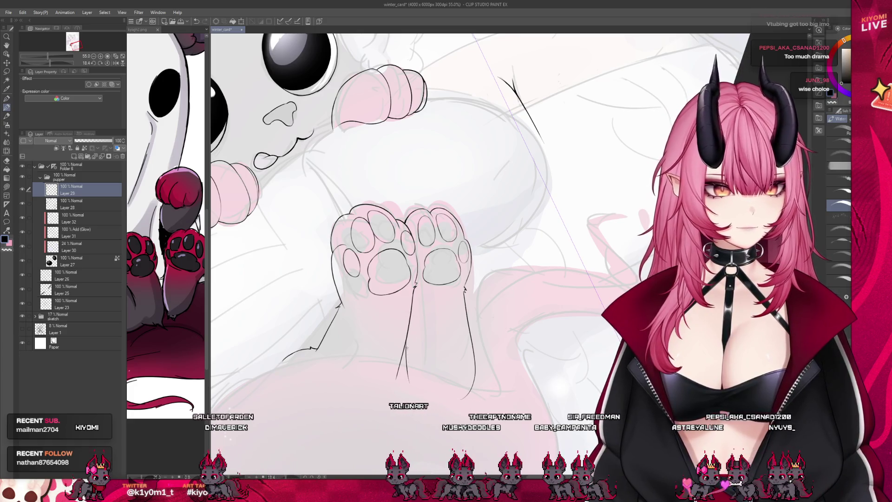
{"action": "scroll", "coordinate": [491, 337], "scroll_direction": "down", "scroll_amount": 1}
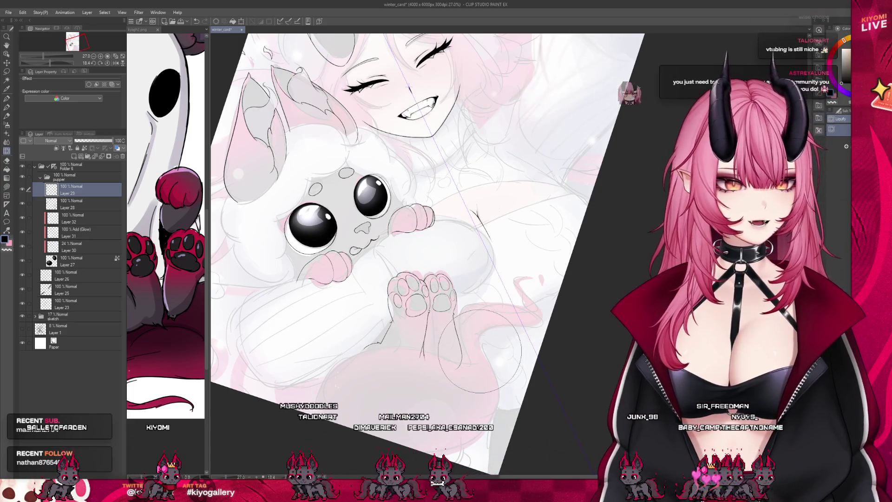
{"action": "scroll", "coordinate": [456, 408], "scroll_direction": "down", "scroll_amount": 3}
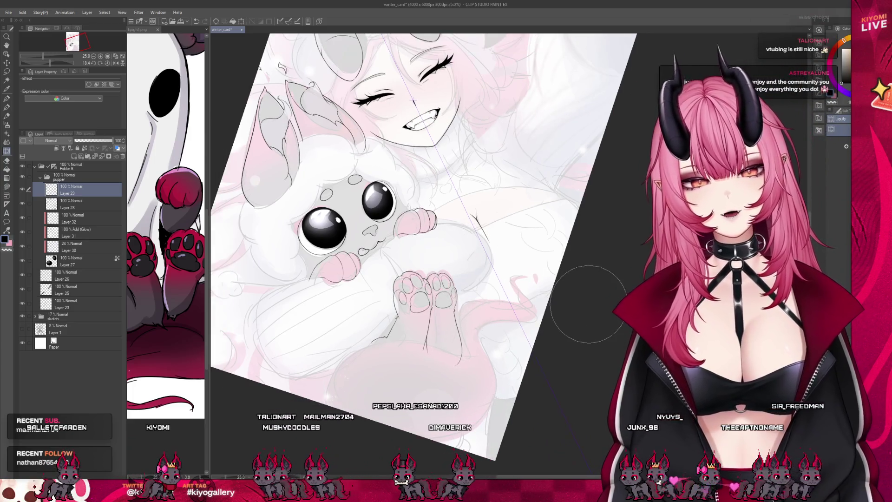
{"action": "left_click_drag", "start_coordinate": [457, 408], "coordinate": [517, 349]}
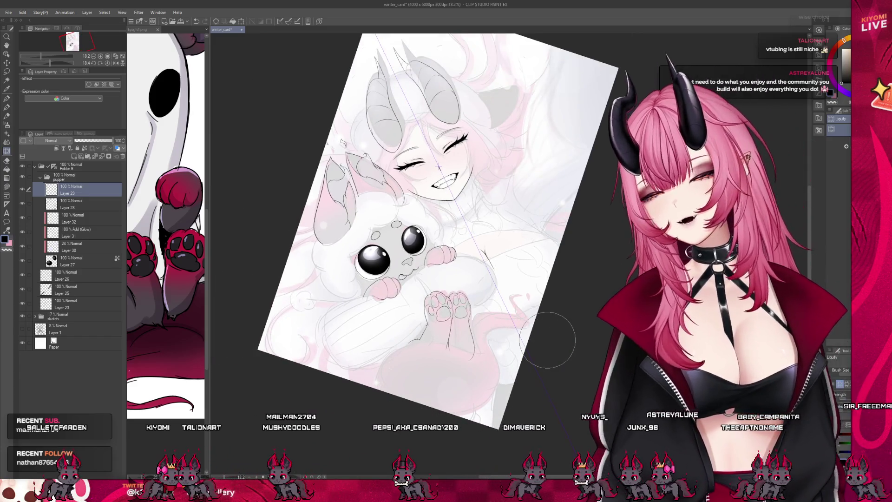
{"action": "scroll", "coordinate": [548, 340], "scroll_direction": "up", "scroll_amount": 1}
{"action": "scroll", "coordinate": [547, 340], "scroll_direction": "up", "scroll_amount": 1}
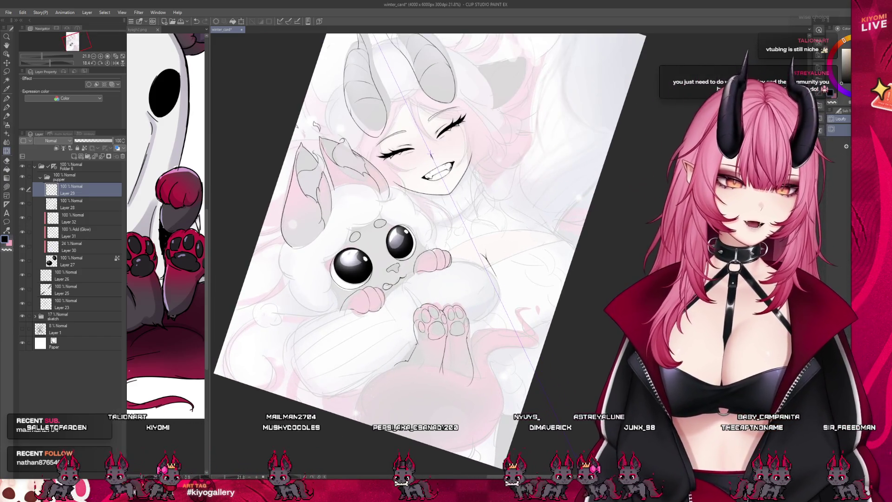
{"action": "key", "text": "ctrl+0"}
{"action": "scroll", "coordinate": [431, 155], "scroll_direction": "down", "scroll_amount": 1}
{"action": "scroll", "coordinate": [390, 154], "scroll_direction": "up", "scroll_amount": 1}
{"action": "scroll", "coordinate": [350, 137], "scroll_direction": "up", "scroll_amount": 1}
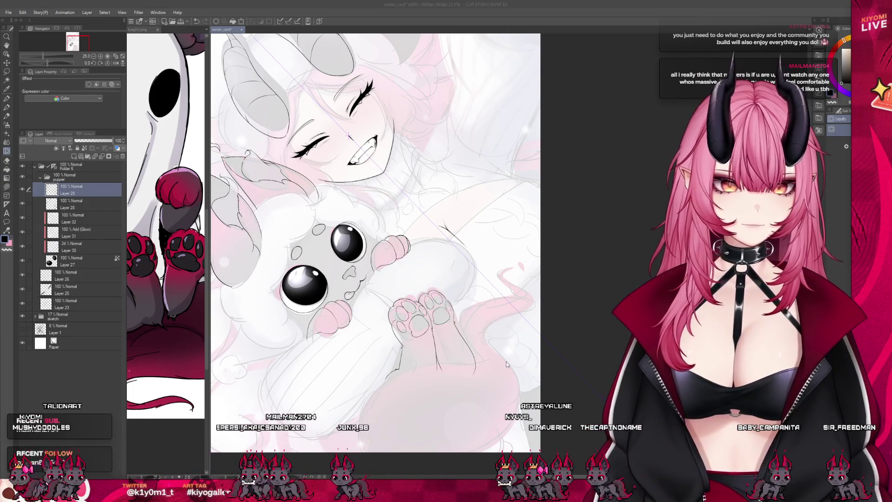
{"action": "left_click", "coordinate": [507, 362]}
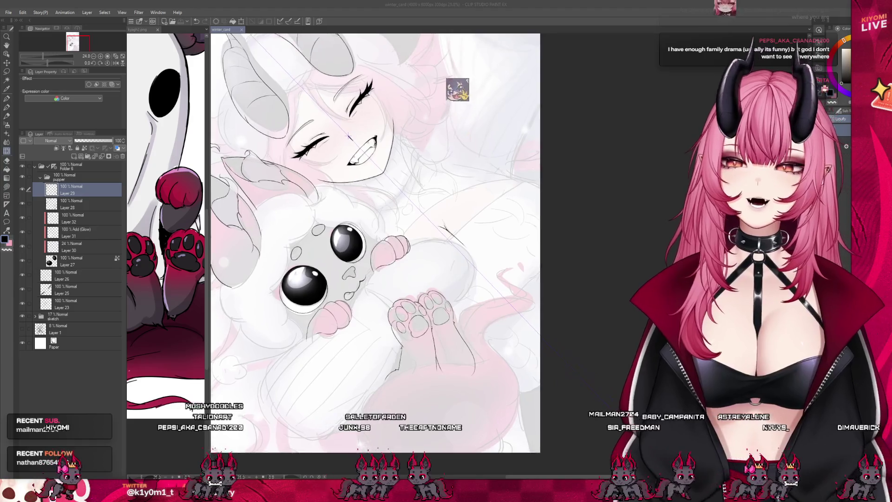
{"action": "scroll", "coordinate": [456, 343], "scroll_direction": "up", "scroll_amount": 2}
{"action": "scroll", "coordinate": [457, 348], "scroll_direction": "up", "scroll_amount": 1}
{"action": "scroll", "coordinate": [457, 348], "scroll_direction": "up", "scroll_amount": 1}
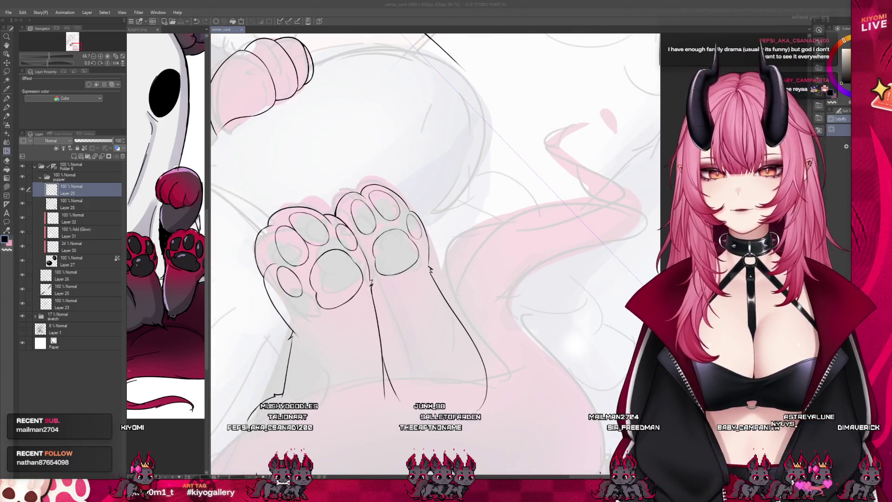
{"action": "key", "text": "p"}
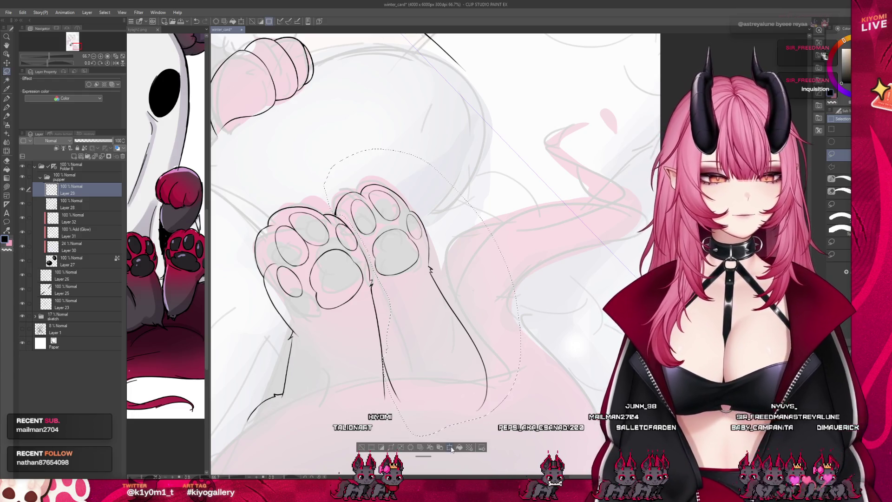
Drag a transform handle to enlarge the selected right paw and forearm slightly, then confirm.
{"action": "left_click_drag", "start_coordinate": [426, 150], "coordinate": [421, 139]}
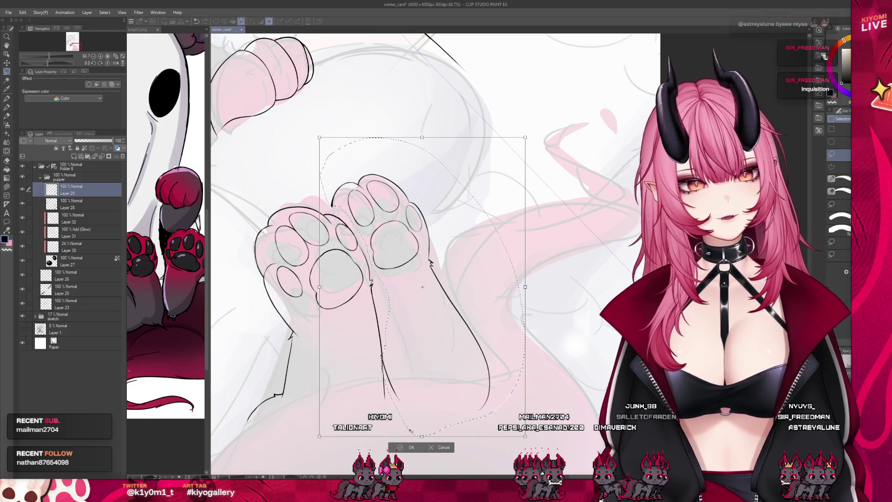
{"action": "left_click", "coordinate": [408, 448]}
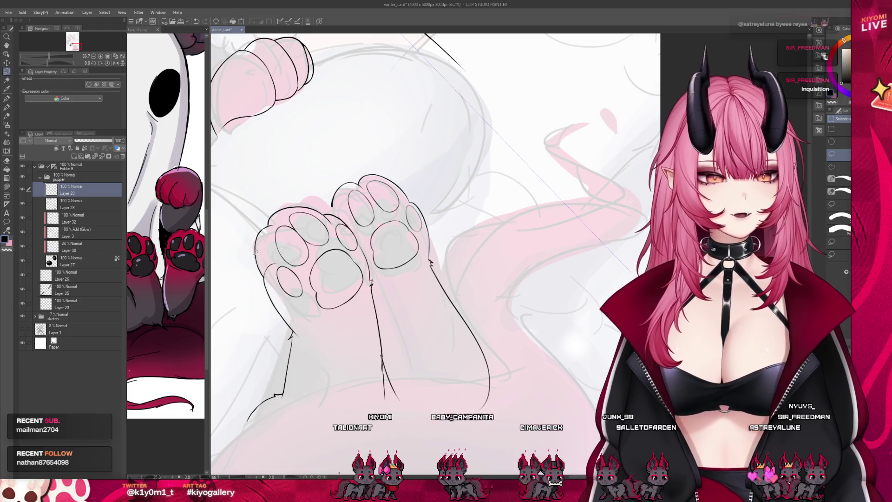
{"action": "scroll", "coordinate": [295, 377], "scroll_direction": "up", "scroll_amount": 2}
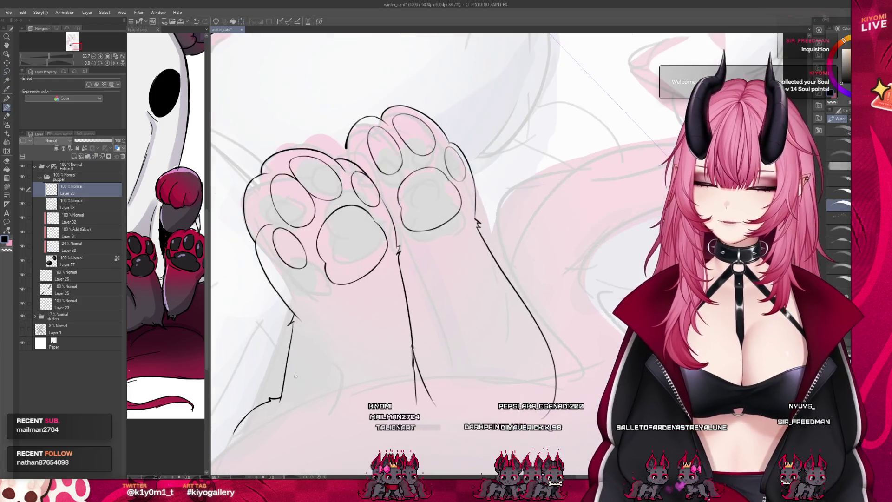
{"action": "scroll", "coordinate": [296, 376], "scroll_direction": "up", "scroll_amount": 2}
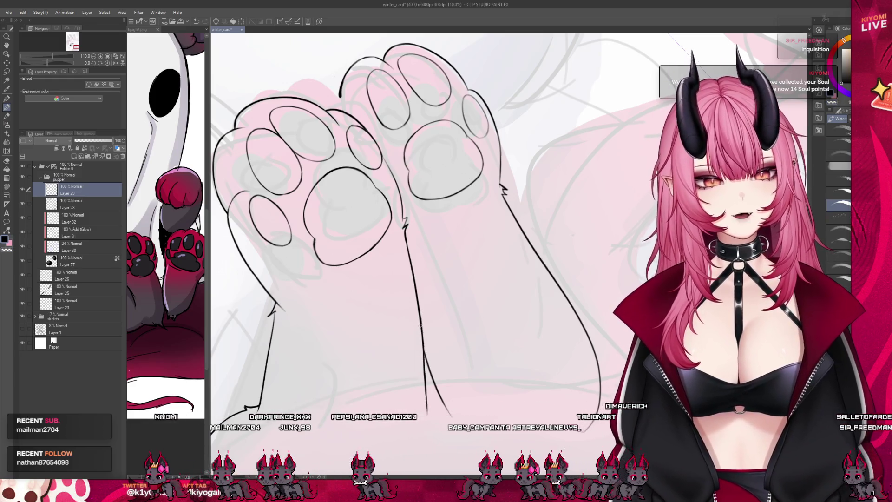
{"action": "scroll", "coordinate": [397, 188], "scroll_direction": "down", "scroll_amount": 2}
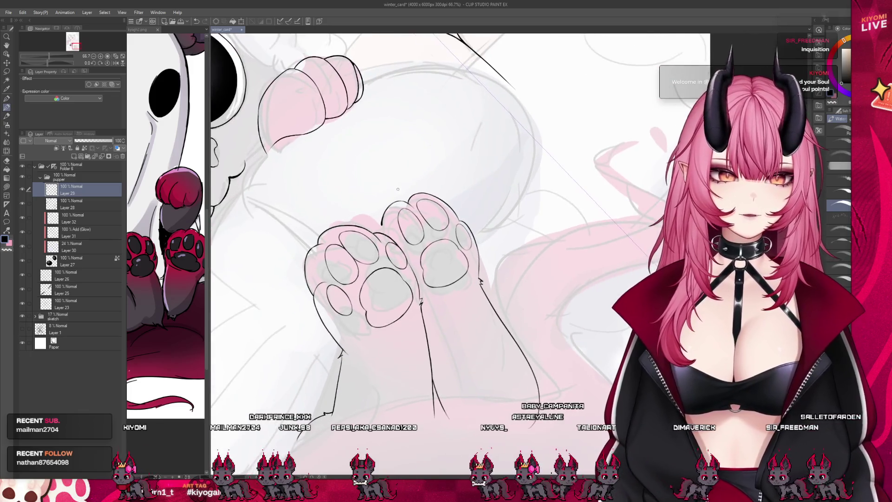
{"action": "scroll", "coordinate": [397, 189], "scroll_direction": "up", "scroll_amount": 2}
{"action": "scroll", "coordinate": [370, 212], "scroll_direction": "up", "scroll_amount": 1}
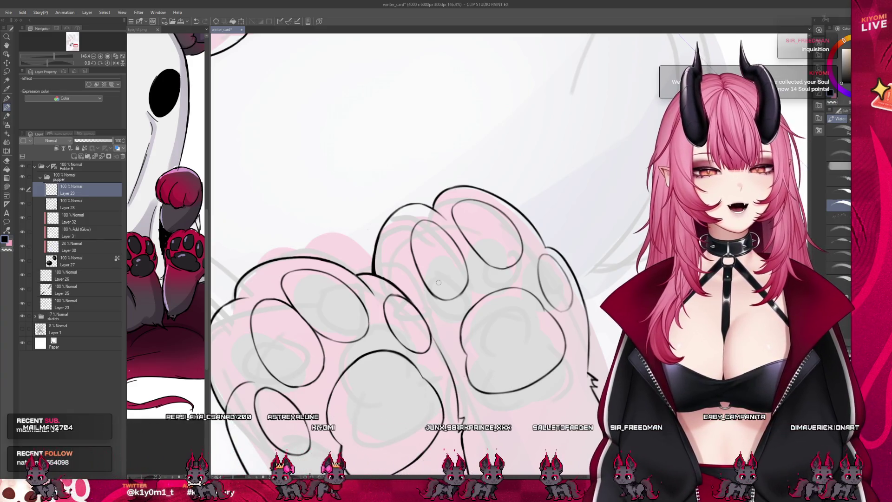
{"action": "scroll", "coordinate": [416, 260], "scroll_direction": "down", "scroll_amount": 2}
{"action": "scroll", "coordinate": [416, 265], "scroll_direction": "down", "scroll_amount": 1}
{"action": "scroll", "coordinate": [416, 276], "scroll_direction": "down", "scroll_amount": 1}
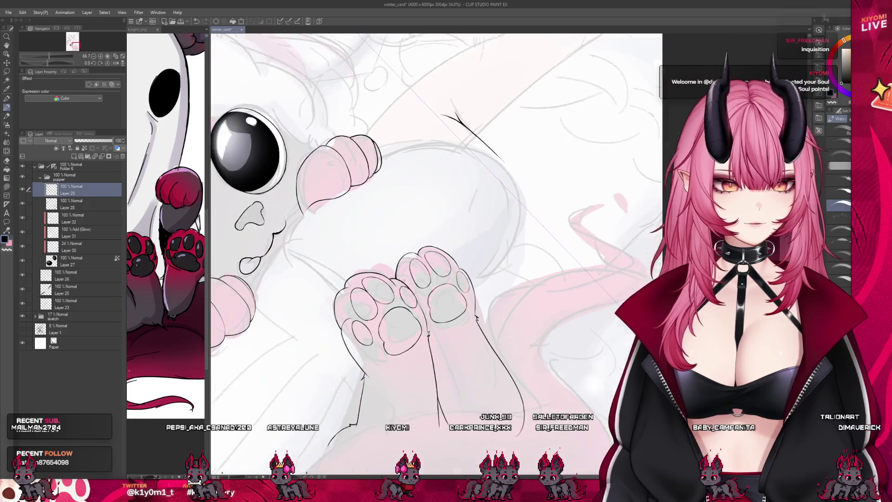
{"action": "scroll", "coordinate": [415, 288], "scroll_direction": "down", "scroll_amount": 1}
{"action": "scroll", "coordinate": [418, 321], "scroll_direction": "up", "scroll_amount": 1}
{"action": "scroll", "coordinate": [417, 321], "scroll_direction": "up", "scroll_amount": 1}
{"action": "scroll", "coordinate": [418, 321], "scroll_direction": "up", "scroll_amount": 1}
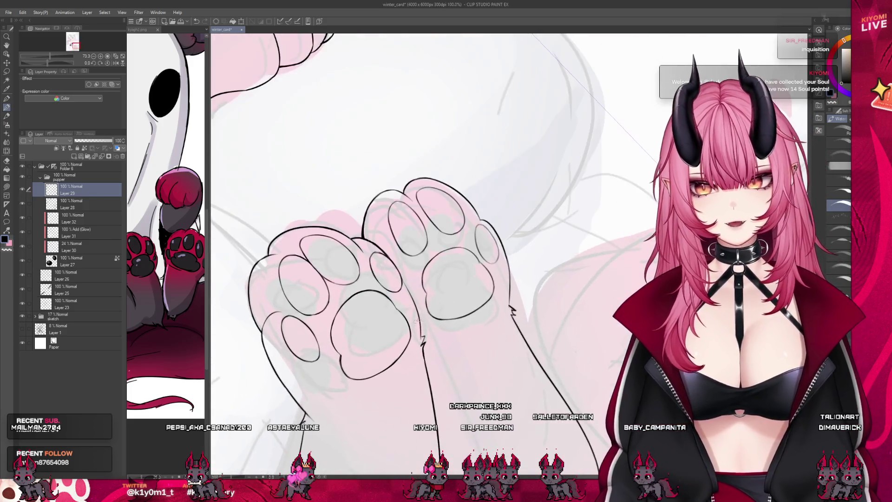
{"action": "scroll", "coordinate": [418, 322], "scroll_direction": "up", "scroll_amount": 1}
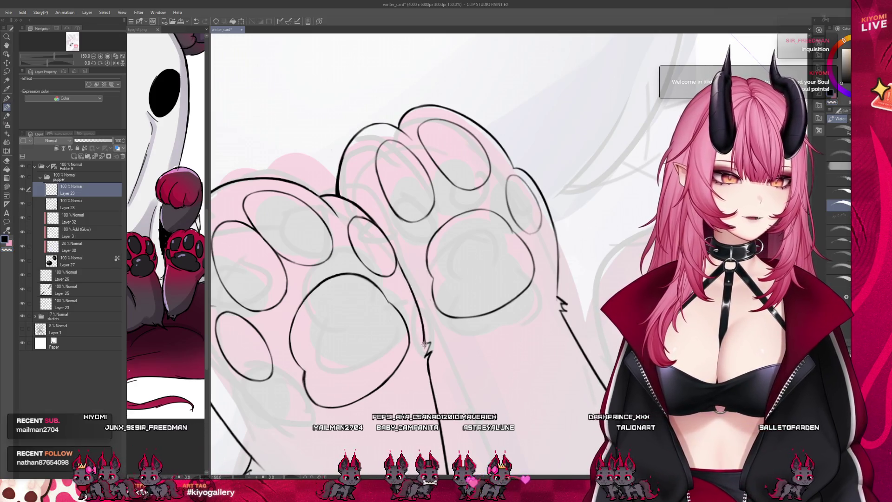
{"action": "scroll", "coordinate": [418, 284], "scroll_direction": "down", "scroll_amount": 2}
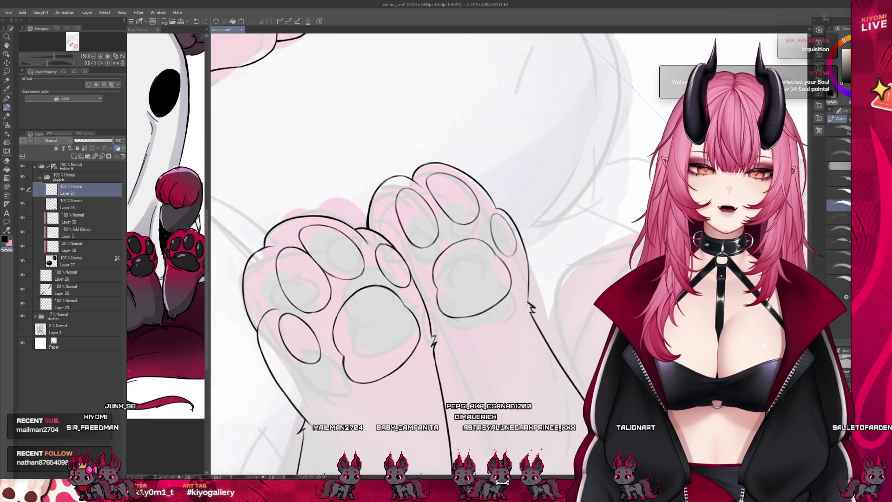
{"action": "scroll", "coordinate": [418, 284], "scroll_direction": "down", "scroll_amount": 2}
{"action": "scroll", "coordinate": [418, 283], "scroll_direction": "down", "scroll_amount": 2}
{"action": "scroll", "coordinate": [390, 251], "scroll_direction": "down", "scroll_amount": 1}
{"action": "scroll", "coordinate": [391, 251], "scroll_direction": "down", "scroll_amount": 1}
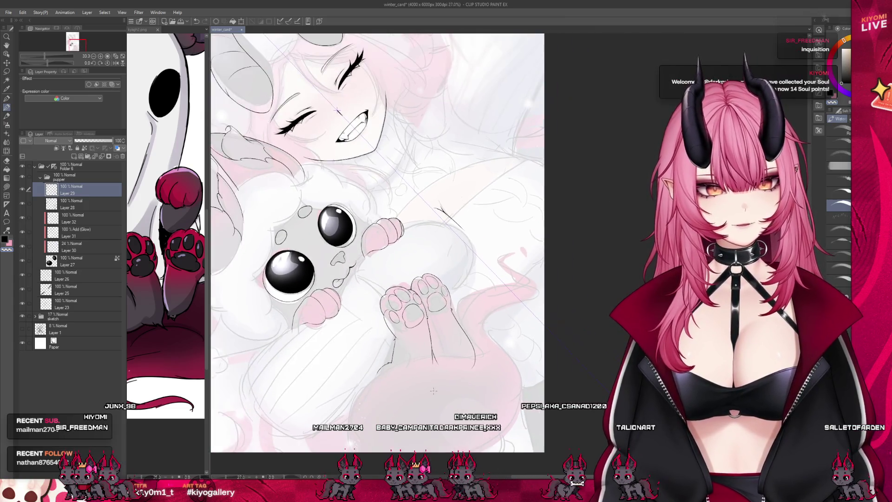
{"action": "scroll", "coordinate": [390, 251], "scroll_direction": "down", "scroll_amount": 1}
{"action": "scroll", "coordinate": [390, 251], "scroll_direction": "down", "scroll_amount": 1}
{"action": "scroll", "coordinate": [389, 254], "scroll_direction": "up", "scroll_amount": 1}
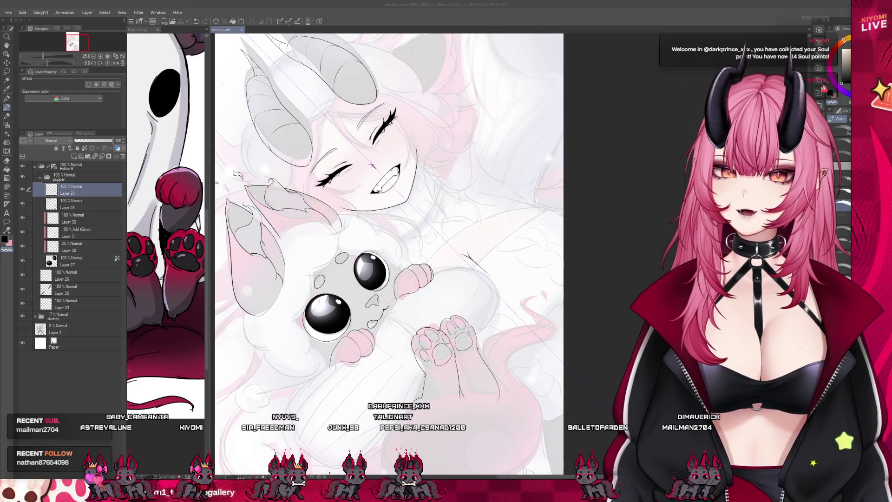
Pan and rotate the canvas to review the card, then reset the view upright.
{"action": "left_click_drag", "start_coordinate": [372, 166], "coordinate": [335, 157]}
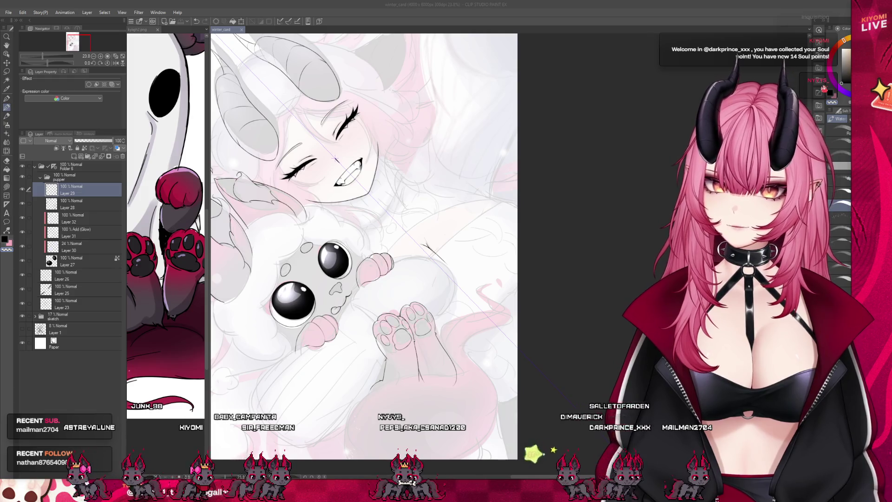
{"action": "scroll", "coordinate": [442, 359], "scroll_direction": "up", "scroll_amount": 1}
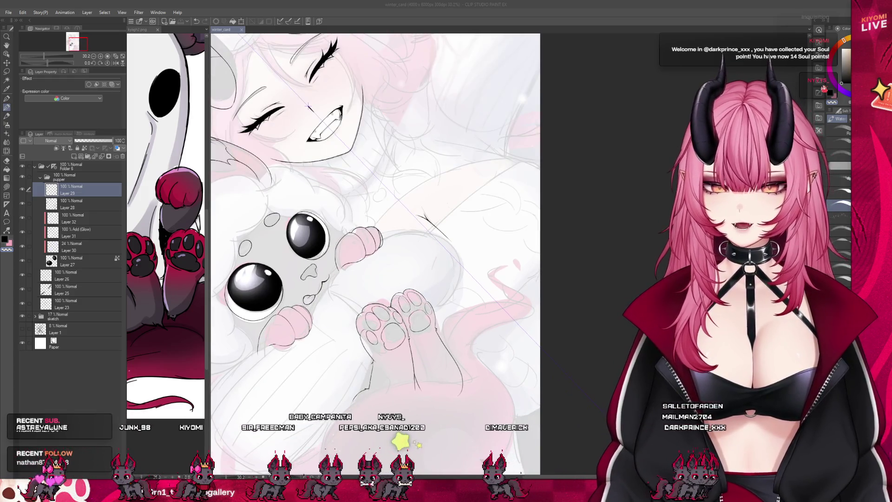
{"action": "left_click_drag", "start_coordinate": [447, 279], "coordinate": [488, 174]}
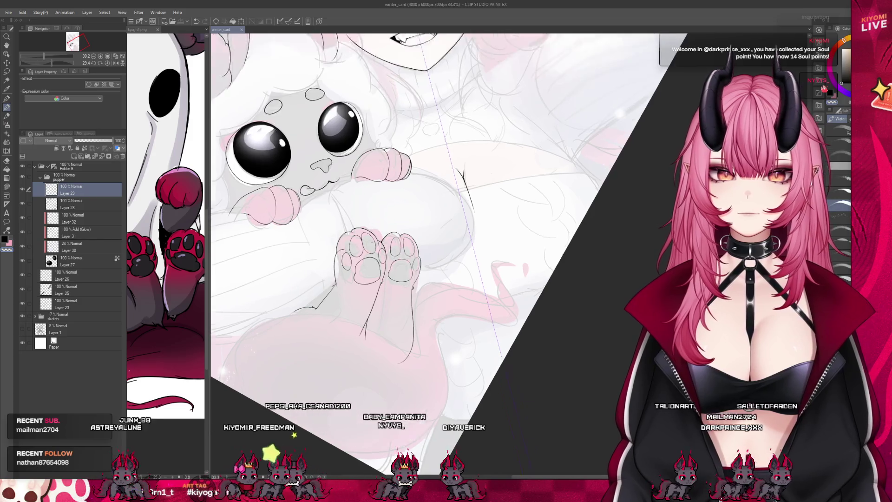
{"action": "left_click_drag", "start_coordinate": [447, 278], "coordinate": [460, 230]}
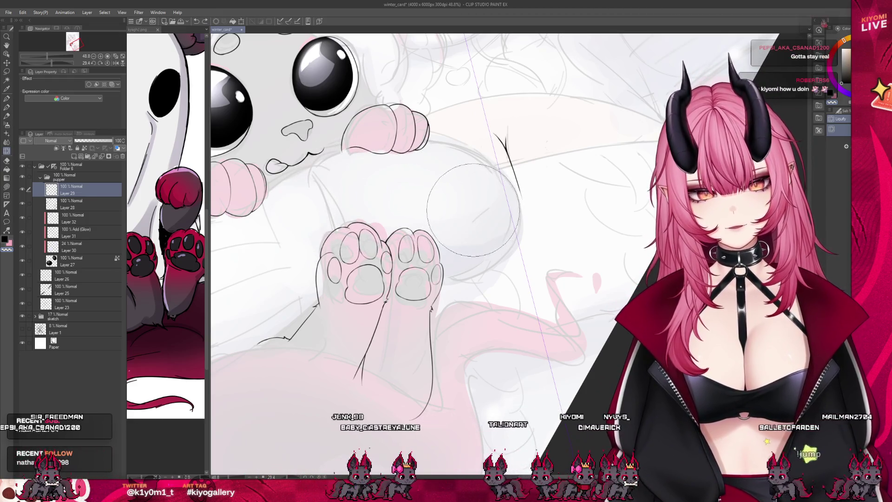
{"action": "scroll", "coordinate": [481, 209], "scroll_direction": "down", "scroll_amount": 2}
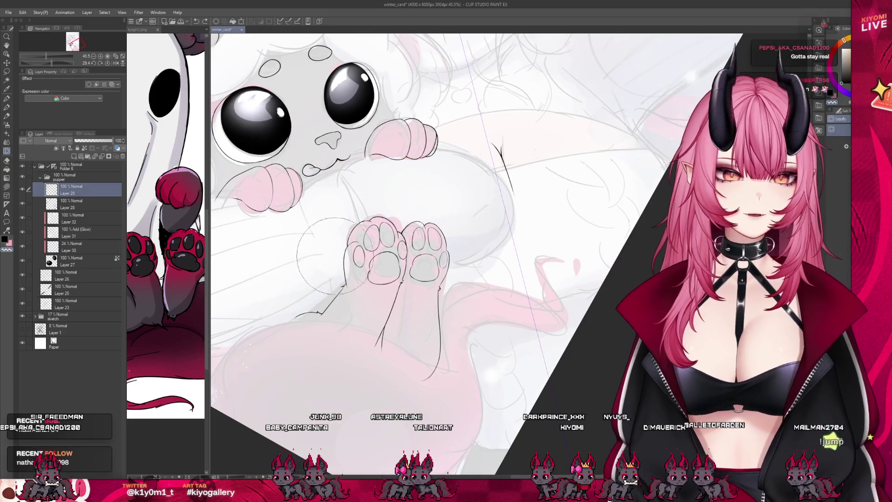
{"action": "scroll", "coordinate": [329, 255], "scroll_direction": "down", "scroll_amount": 3}
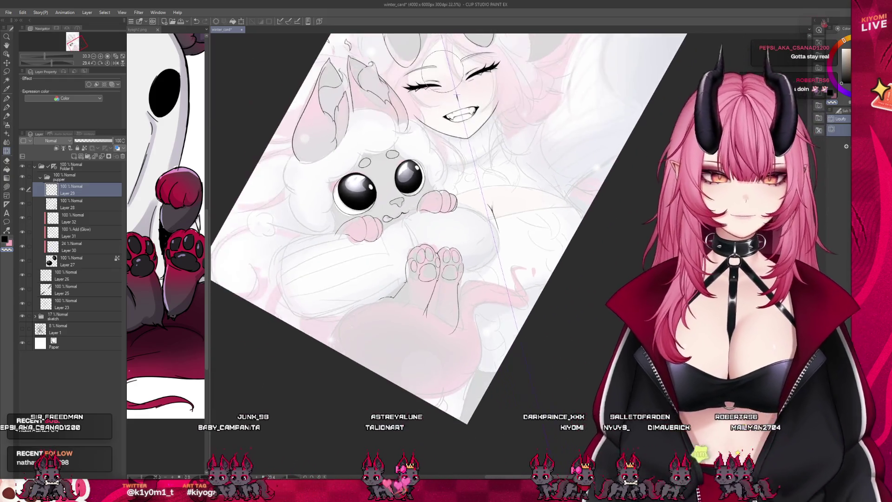
{"action": "scroll", "coordinate": [452, 333], "scroll_direction": "up", "scroll_amount": 1}
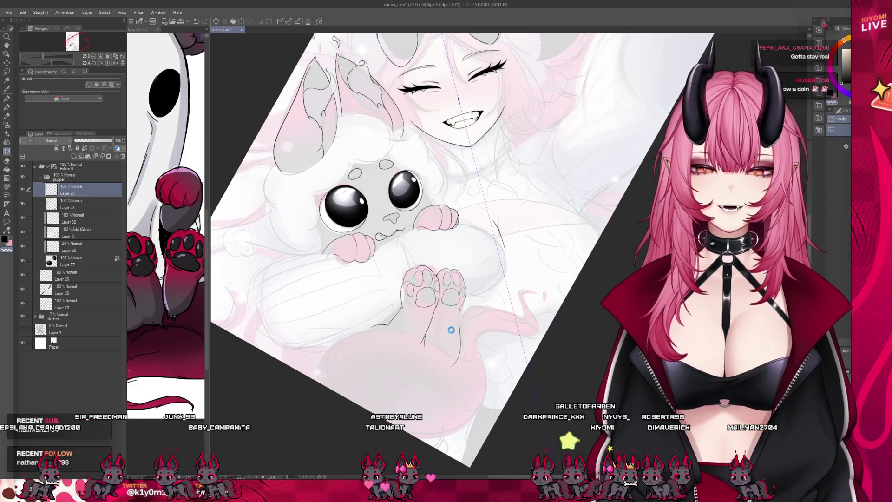
{"action": "key", "text": "bracketright"}
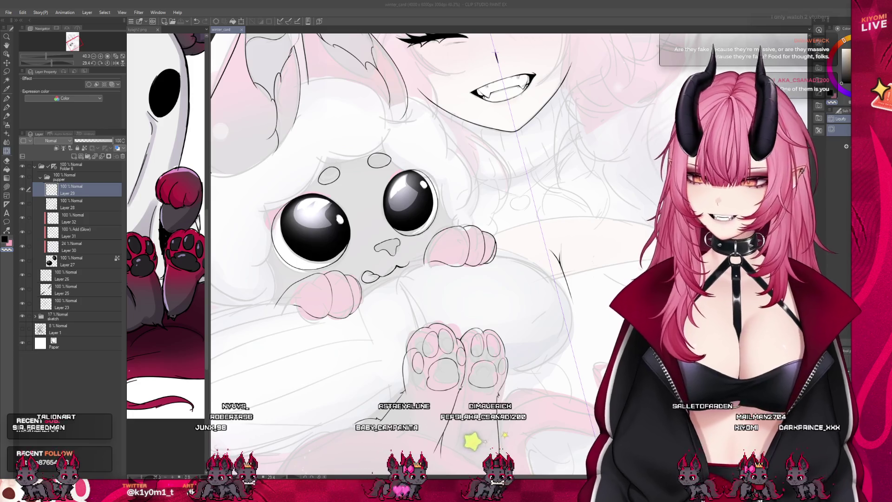
{"action": "scroll", "coordinate": [468, 243], "scroll_direction": "up", "scroll_amount": 2}
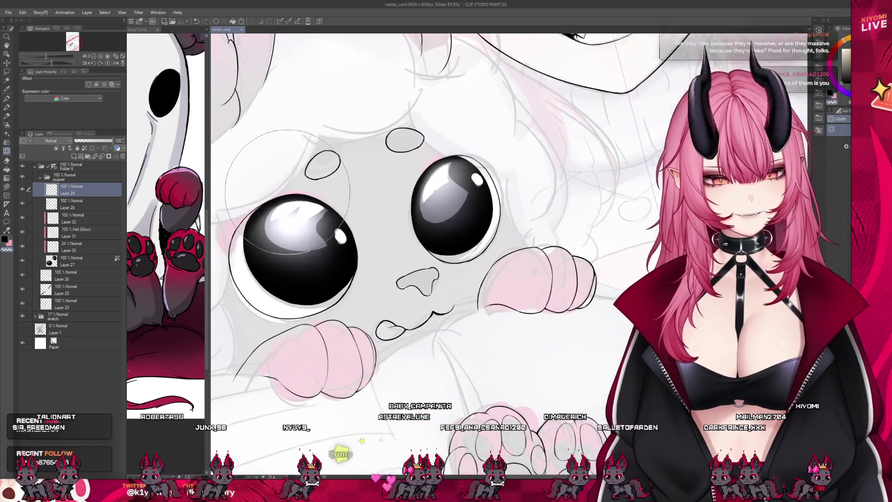
{"action": "scroll", "coordinate": [464, 242], "scroll_direction": "down", "scroll_amount": 5}
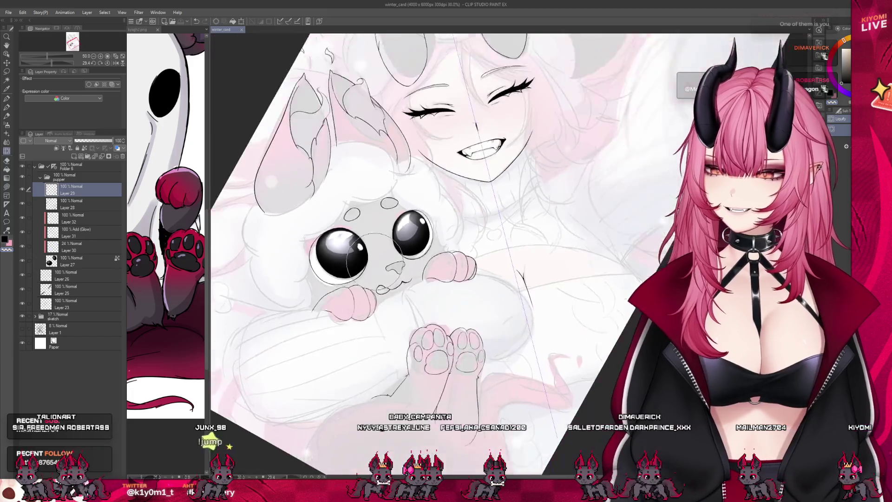
{"action": "scroll", "coordinate": [414, 286], "scroll_direction": "down", "scroll_amount": 2}
{"action": "scroll", "coordinate": [413, 286], "scroll_direction": "up", "scroll_amount": 3}
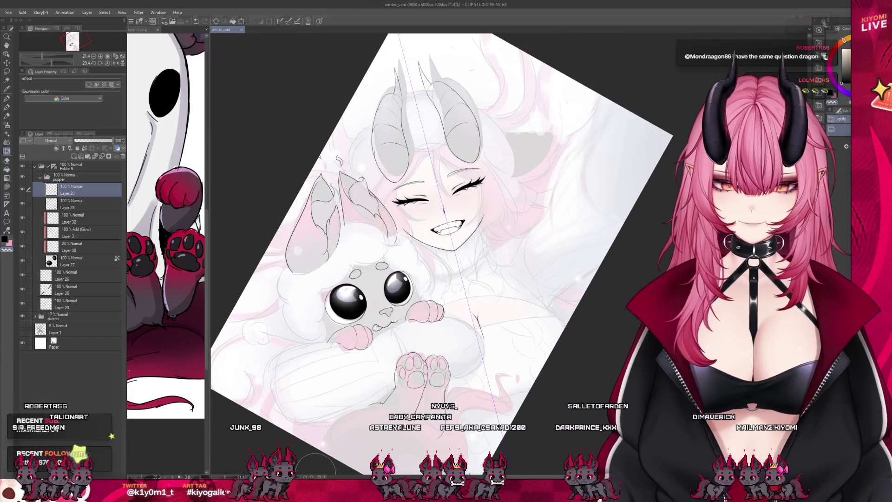
{"action": "key", "text": "ctrl+0"}
{"action": "scroll", "coordinate": [444, 209], "scroll_direction": "down", "scroll_amount": 1}
{"action": "scroll", "coordinate": [418, 202], "scroll_direction": "up", "scroll_amount": 1}
{"action": "scroll", "coordinate": [382, 191], "scroll_direction": "up", "scroll_amount": 1}
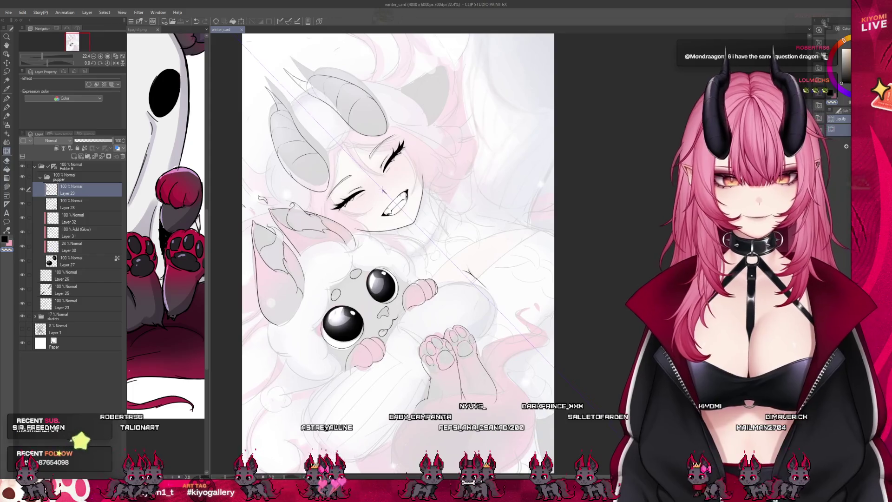
Collapse Folder 8 and select the sketch layer so the card shows in full colour.
{"action": "left_click", "coordinate": [40, 167]}
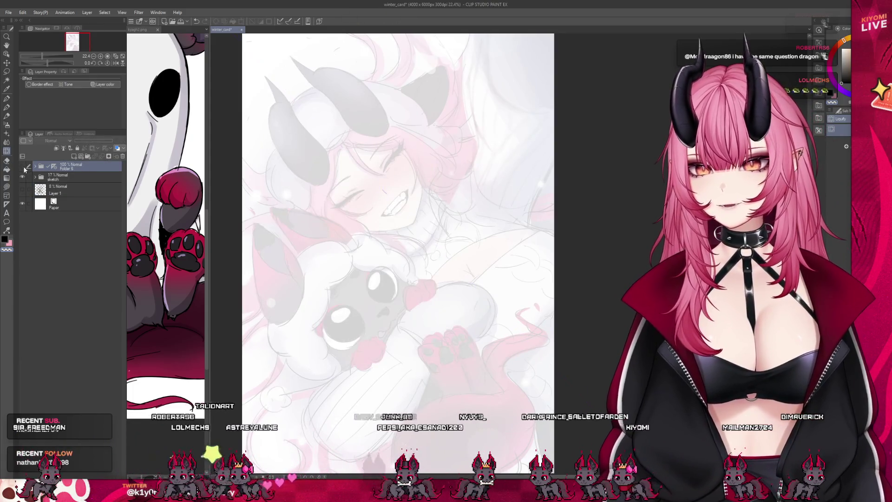
{"action": "left_click", "coordinate": [40, 177]}
{"action": "scroll", "coordinate": [255, 253], "scroll_direction": "down", "scroll_amount": 1}
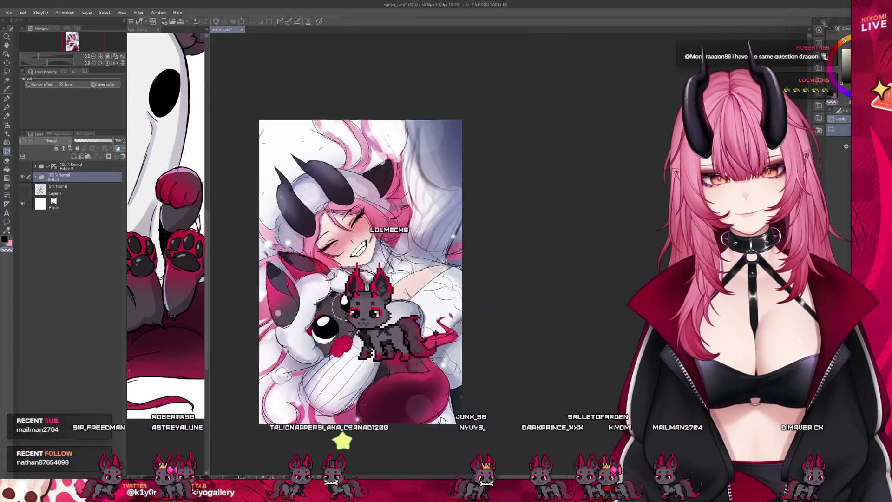